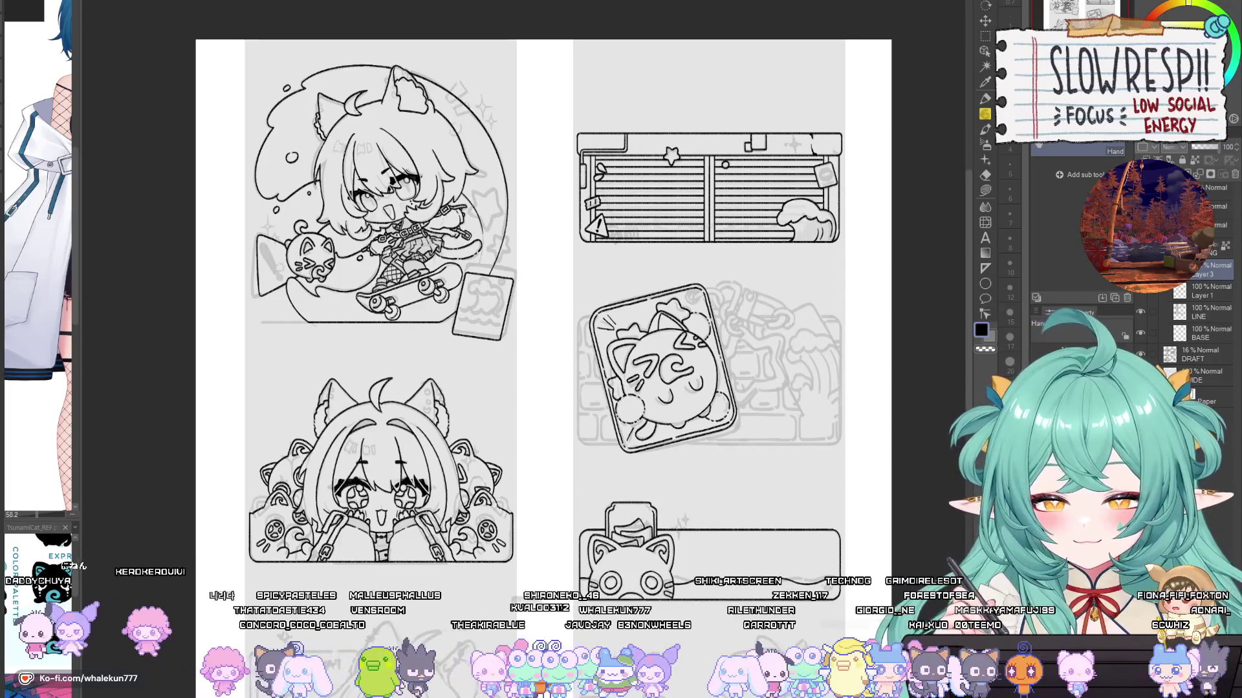
# Step: Switch to the Chrome window showing the Christmas tree and ornament artwork
pyautogui.hotkey('alt', 'Tab')
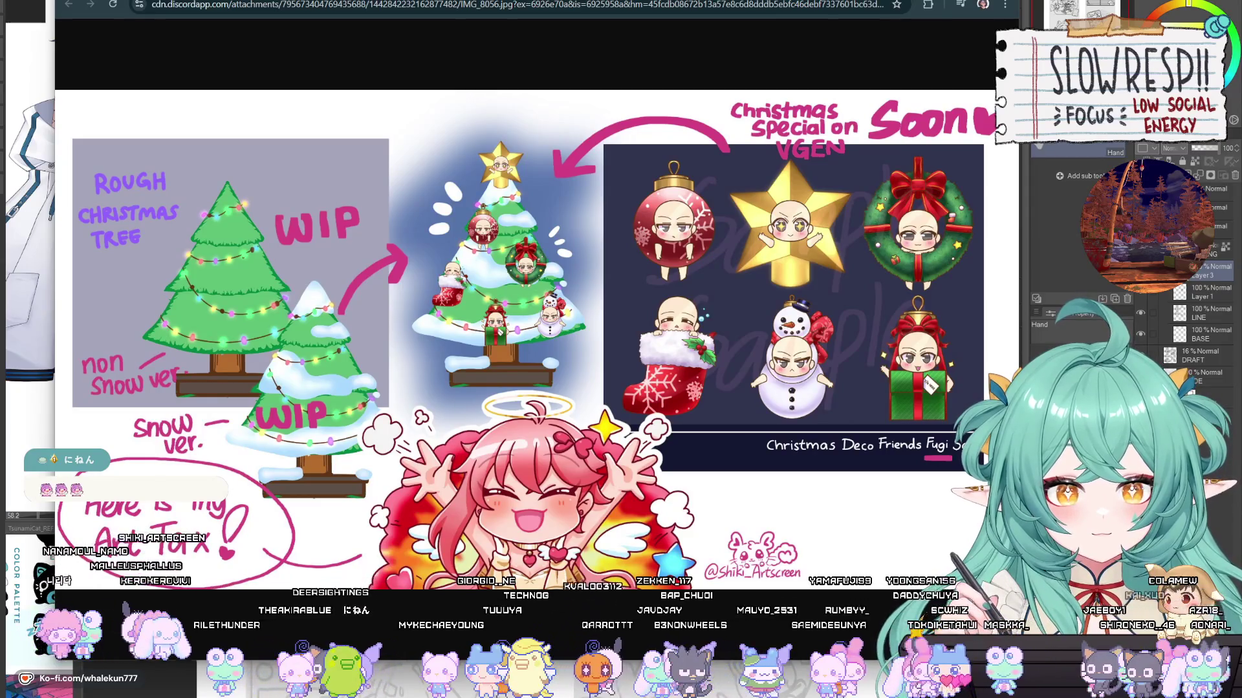
# Step: Return from Chrome to the lineart sheet in Clip Studio Paint
pyautogui.hotkey('alt', 'Tab')
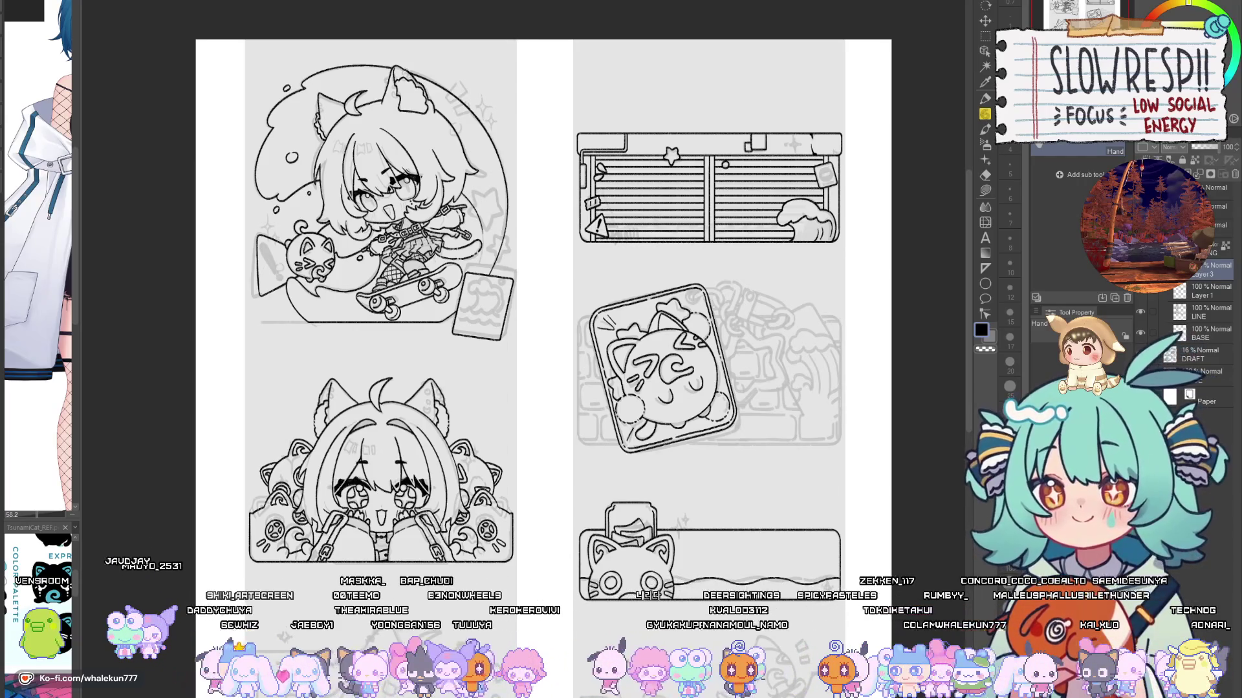
# Step: Draw two concentric circles at the cat tile's top-right corner with the Ellipse tool
pyautogui.press('space')
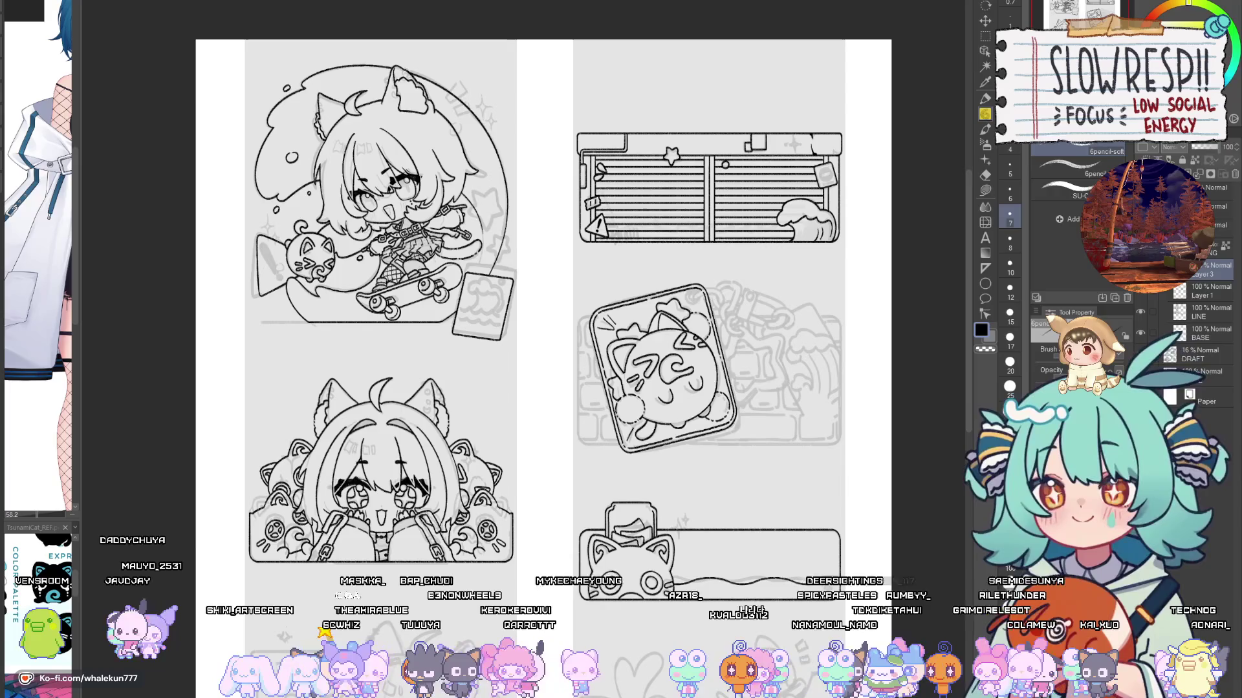
pyautogui.scroll(5, 676, 280)
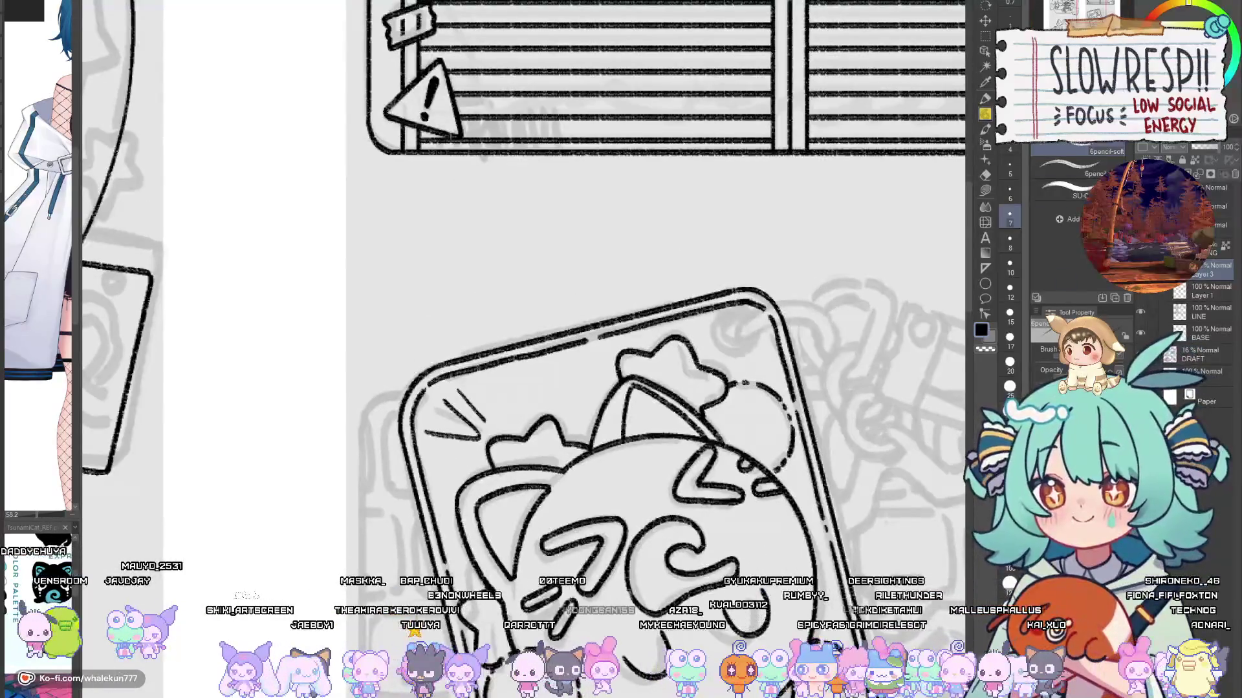
pyautogui.scroll(2, 731, 304)
pyautogui.moveTo(728, 317); pyautogui.dragTo(708, 346)
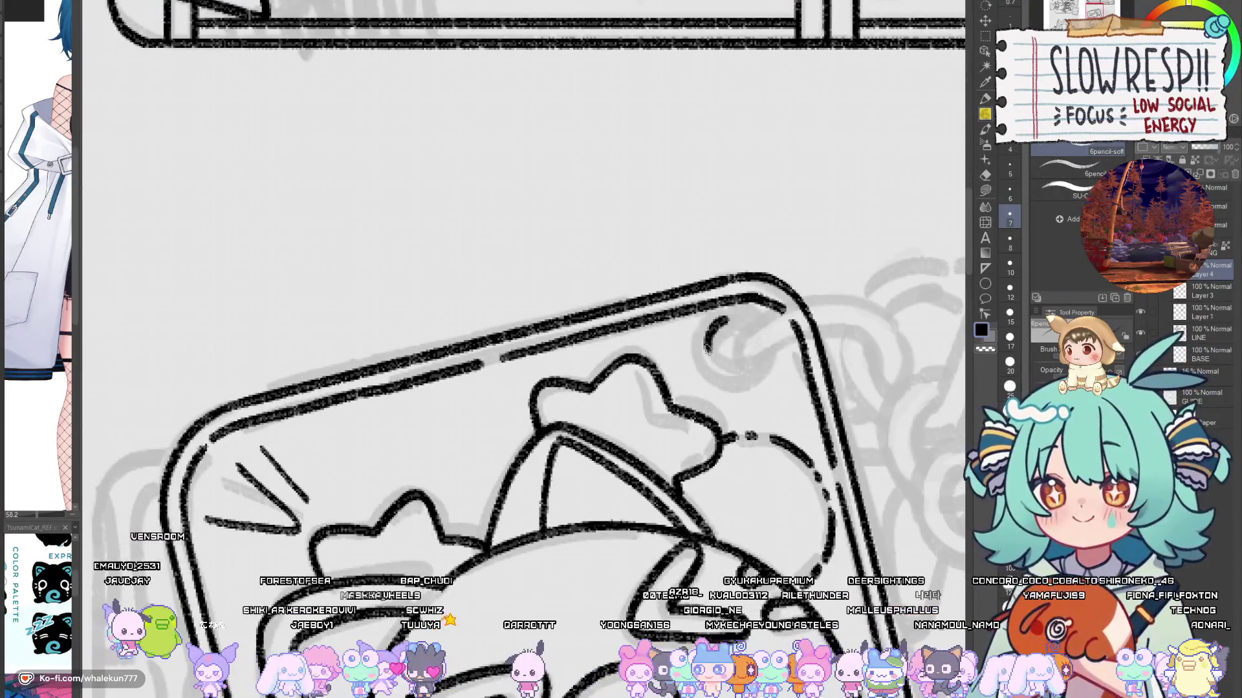
pyautogui.hotkey('ctrl', 'z')
pyautogui.press('u')
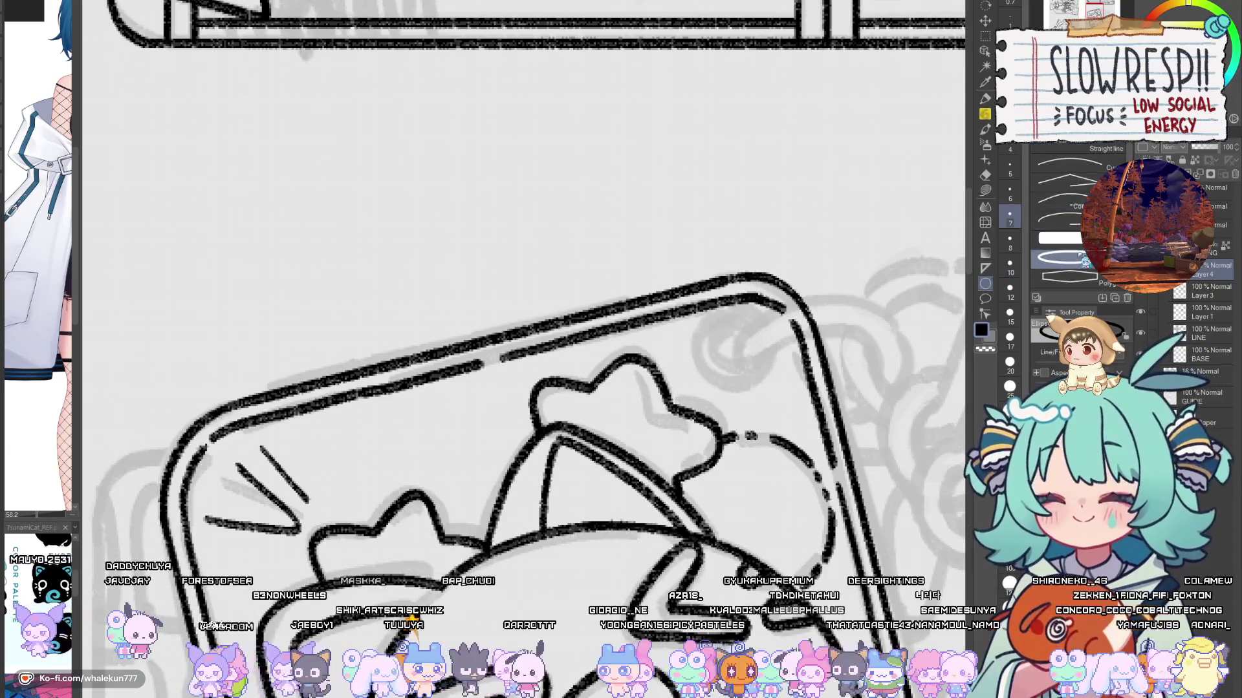
pyautogui.moveTo(693, 318); pyautogui.dragTo(774, 400)
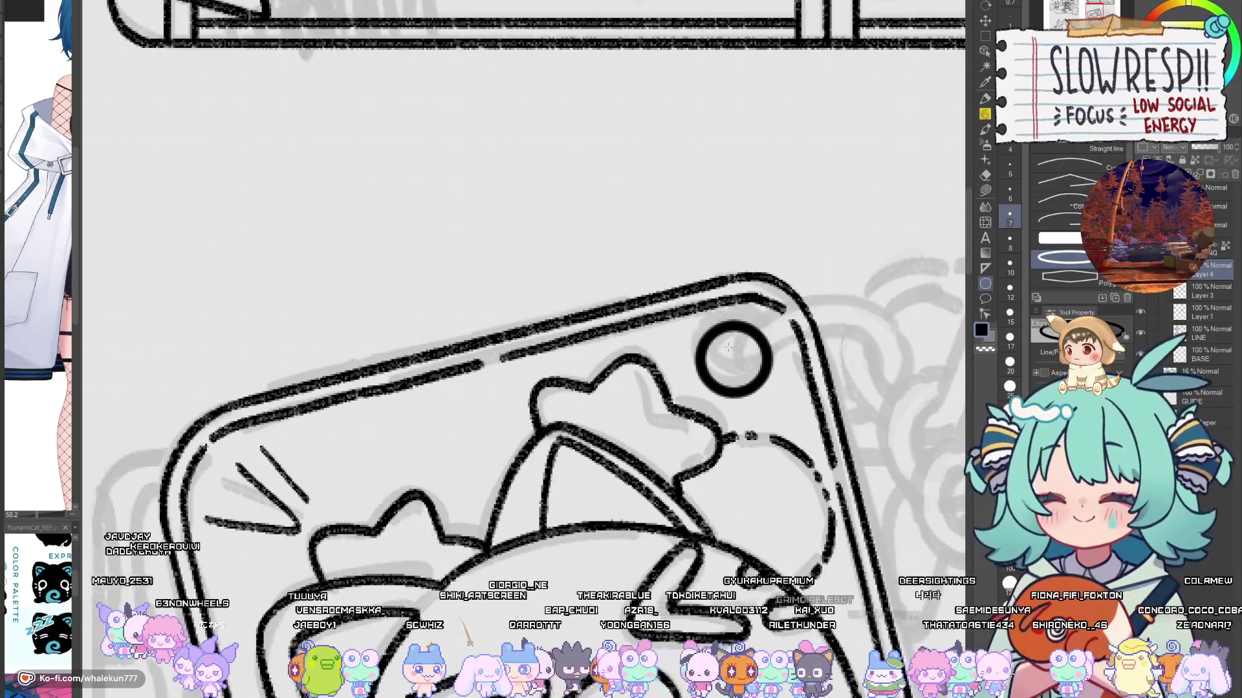
pyautogui.hotkey('ctrl', 'z')
pyautogui.moveTo(692, 311); pyautogui.dragTo(780, 397)
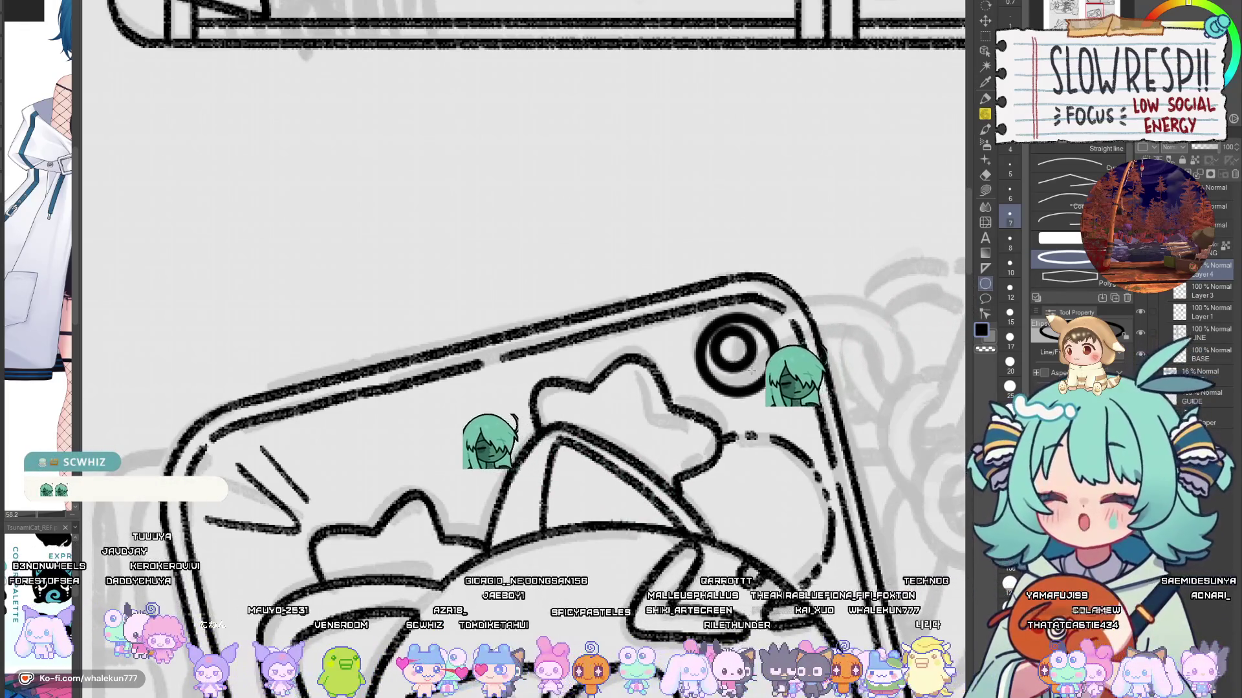
pyautogui.moveTo(710, 324); pyautogui.dragTo(766, 379)
pyautogui.hotkey('ctrl', 'z')
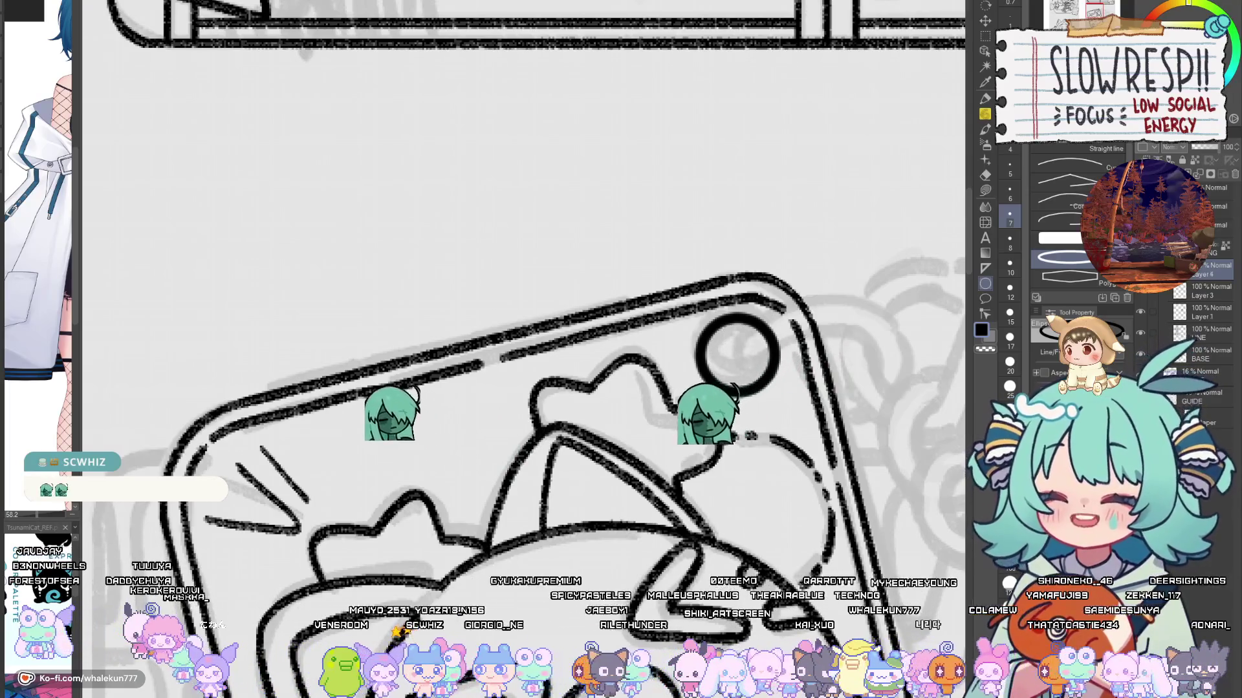
pyautogui.hotkey('ctrl', 'y')
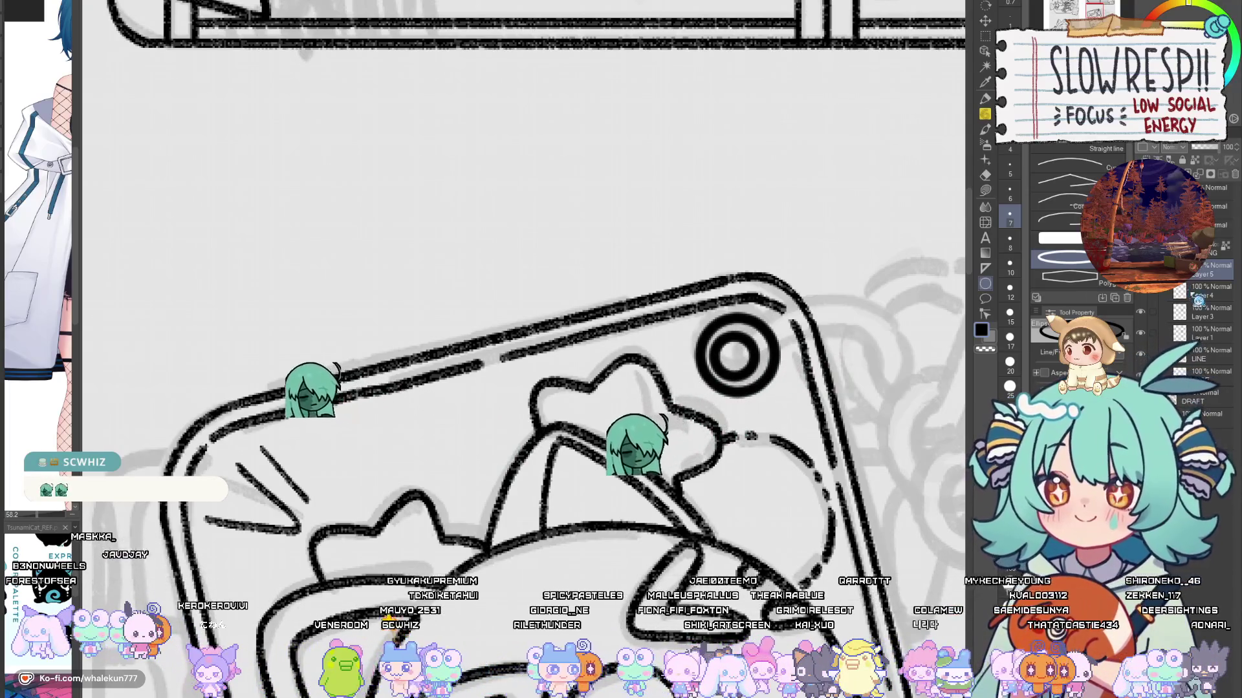
# Step: Merge the circles down and fade Layer 4 to a faint 24% grey guide
pyautogui.press('w')
pyautogui.click(745, 340)
pyautogui.hotkey('alt', ']')
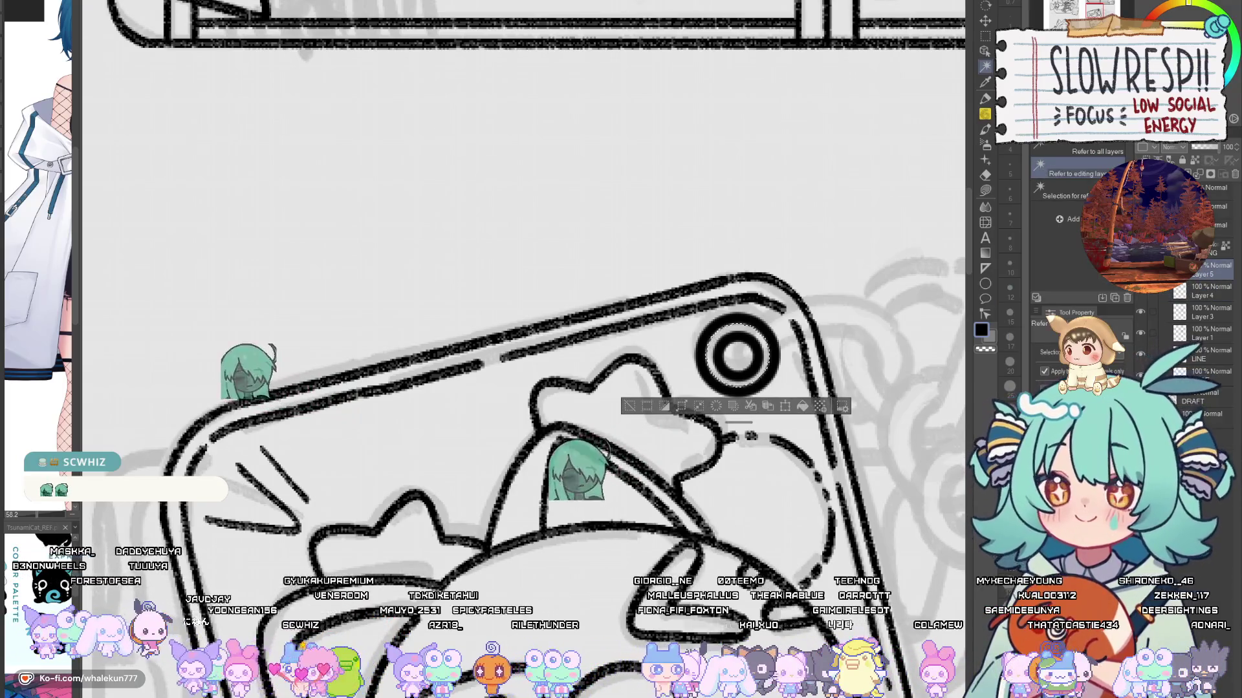
pyautogui.hotkey('ctrl', 'd')
pyautogui.press('k')
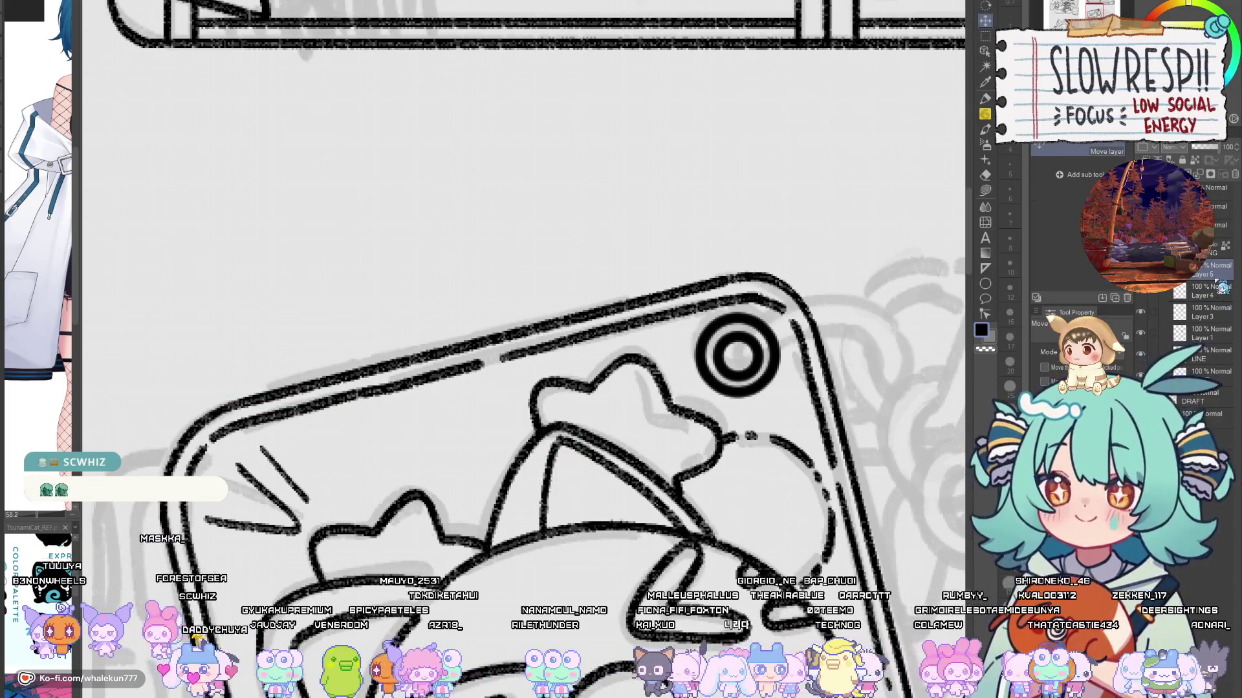
pyautogui.hotkey('ctrl', 'e')
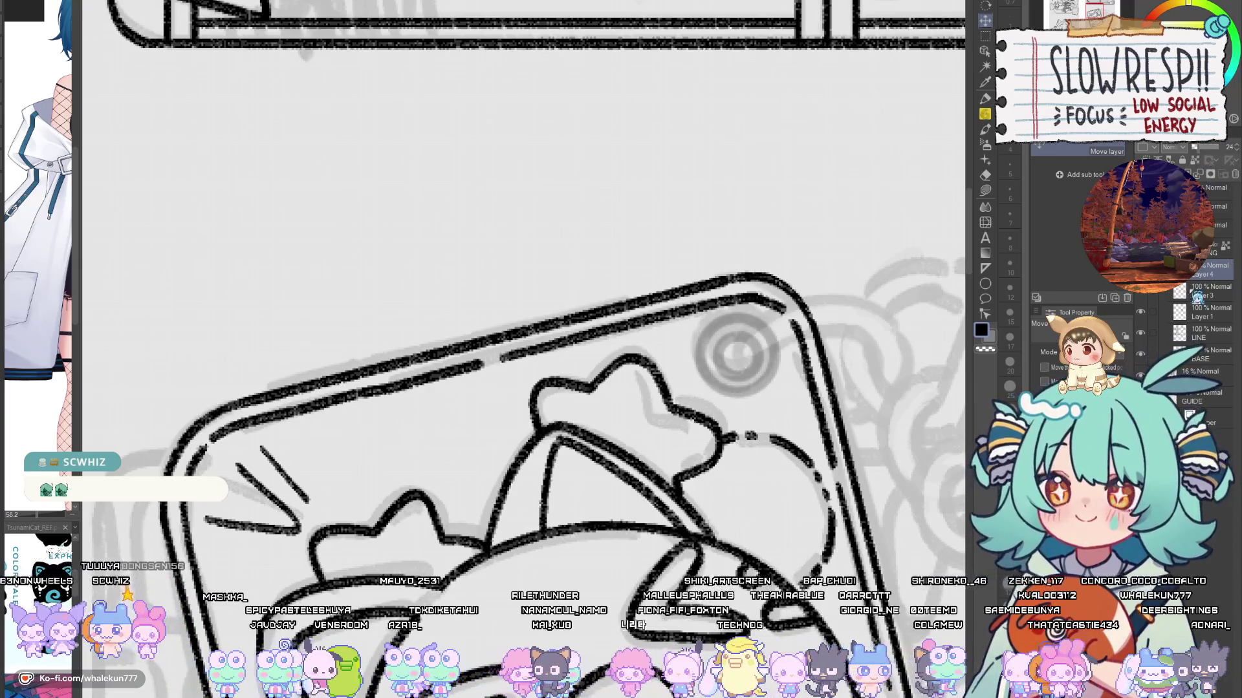
pyautogui.hotkey('alt', '[')
pyautogui.press('p')
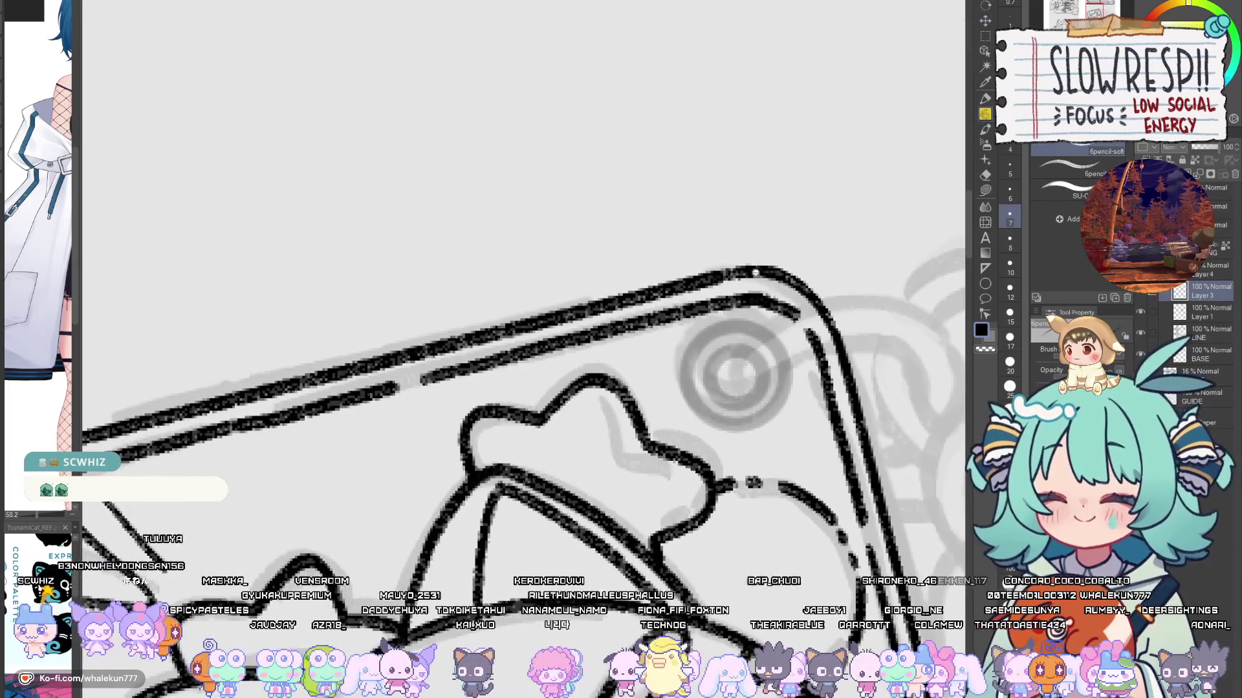
pyautogui.scroll(2, 741, 291)
# Step: Nudge the grey guide circle into place and stack Layer 3 above Layer 4
pyautogui.moveTo(727, 354)
pyautogui.mouseDown()
pyautogui.moveTo(713, 390)
pyautogui.moveTo(757, 397)
pyautogui.moveTo(743, 355)
pyautogui.moveTo(715, 355)
pyautogui.moveTo(708, 398)
pyautogui.mouseUp()
pyautogui.hotkey('ctrl', 'z')
pyautogui.hotkey('ctrl', 'z')
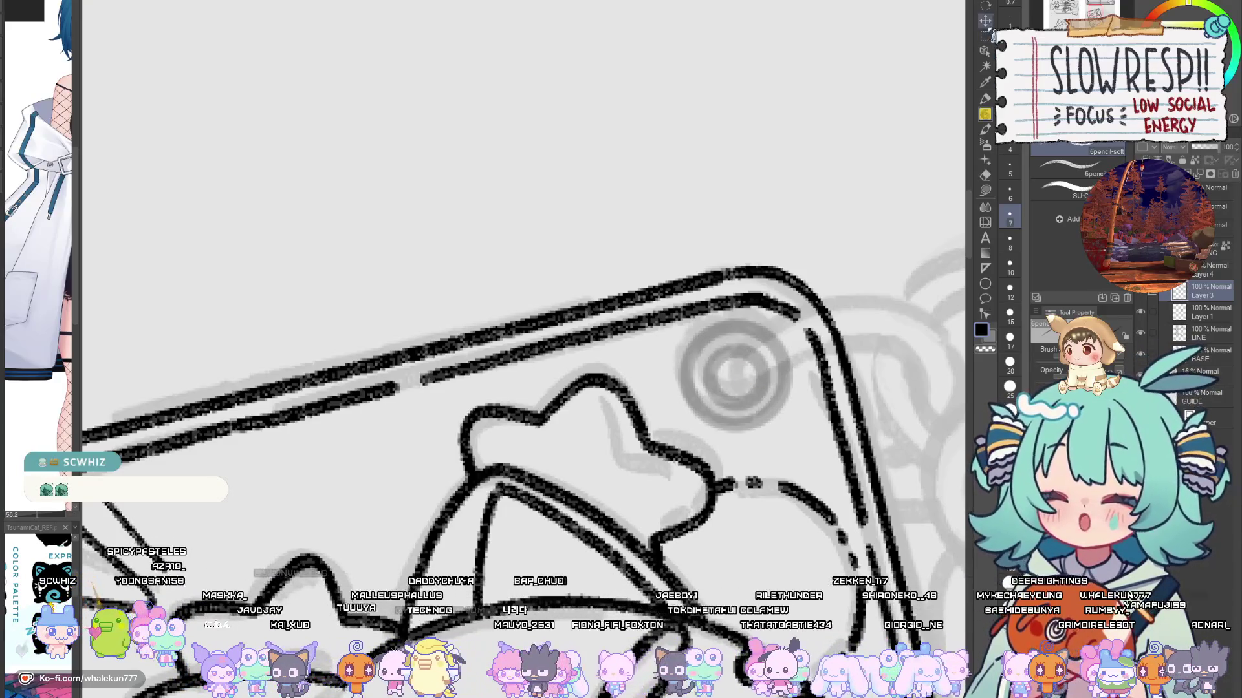
pyautogui.click(985, 21)
pyautogui.moveTo(788, 433); pyautogui.dragTo(802, 429)
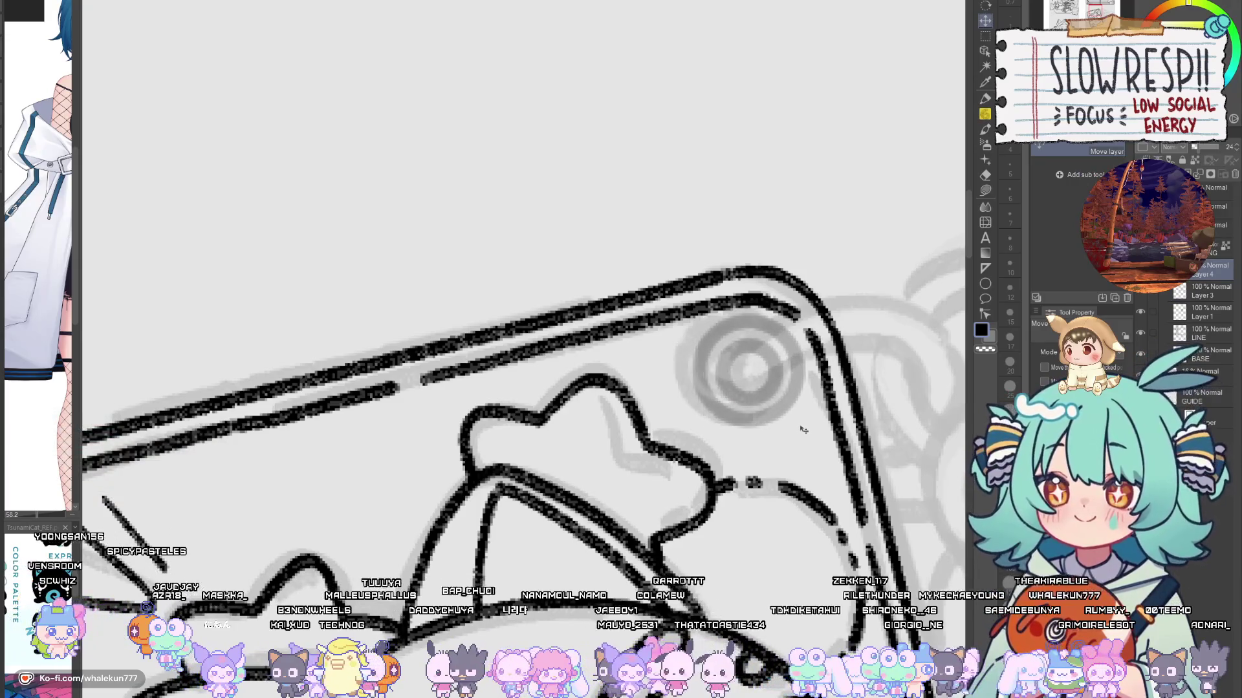
pyautogui.click(1208, 292)
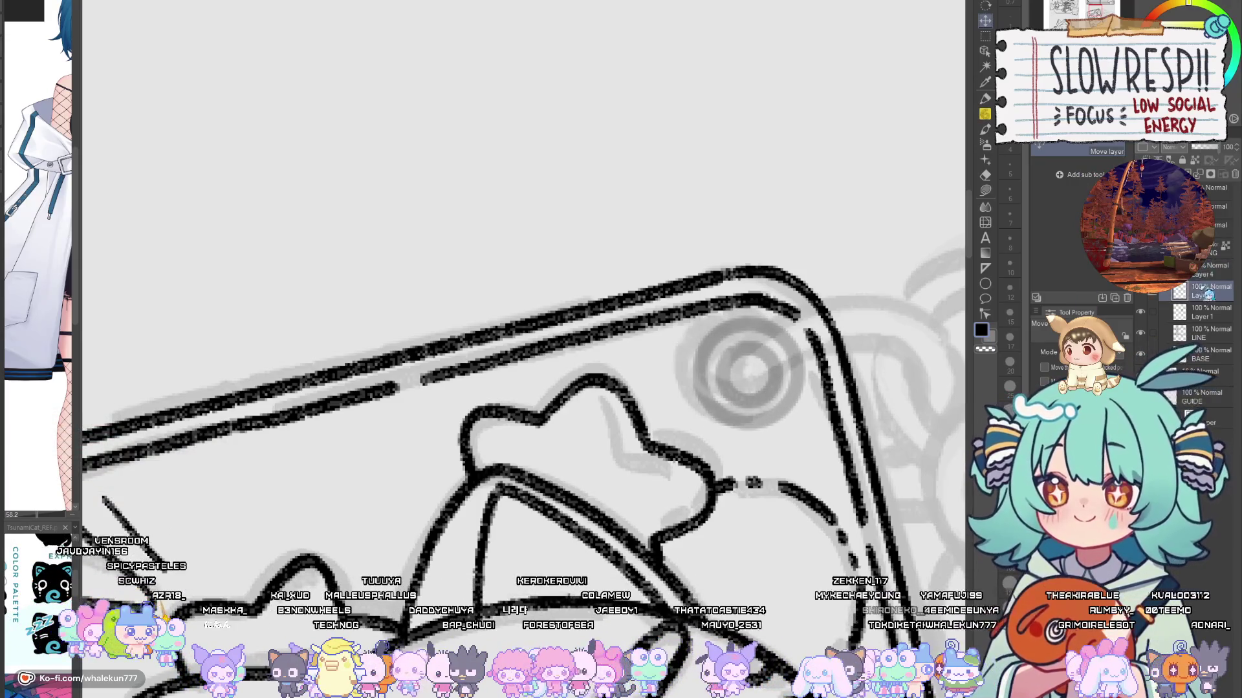
pyautogui.moveTo(1207, 296); pyautogui.dragTo(1207, 268)
pyautogui.click(985, 113)
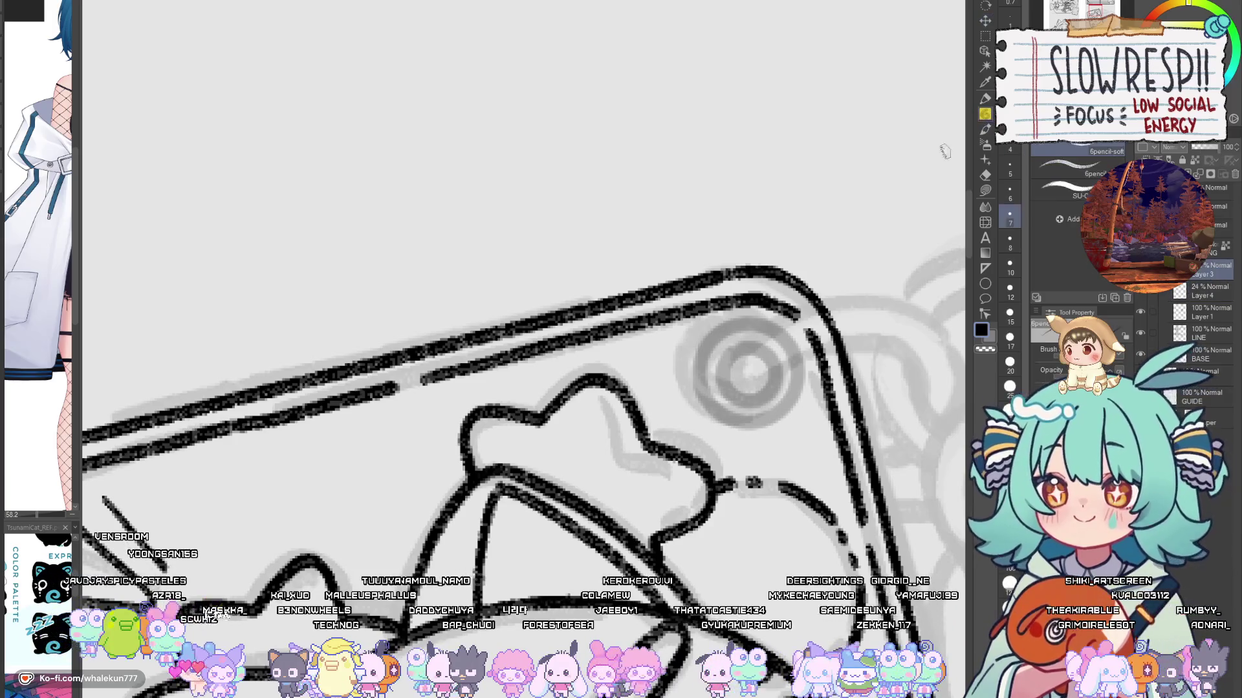
# Step: Trace the guide's double ring in black with the 6pencil-soft pencil
pyautogui.moveTo(747, 348)
pyautogui.mouseDown()
pyautogui.moveTo(723, 390)
pyautogui.moveTo(776, 391)
pyautogui.moveTo(771, 359)
pyautogui.moveTo(721, 388)
pyautogui.moveTo(773, 395)
pyautogui.moveTo(765, 349)
pyautogui.mouseUp()
pyautogui.hotkey('ctrl', 'z')
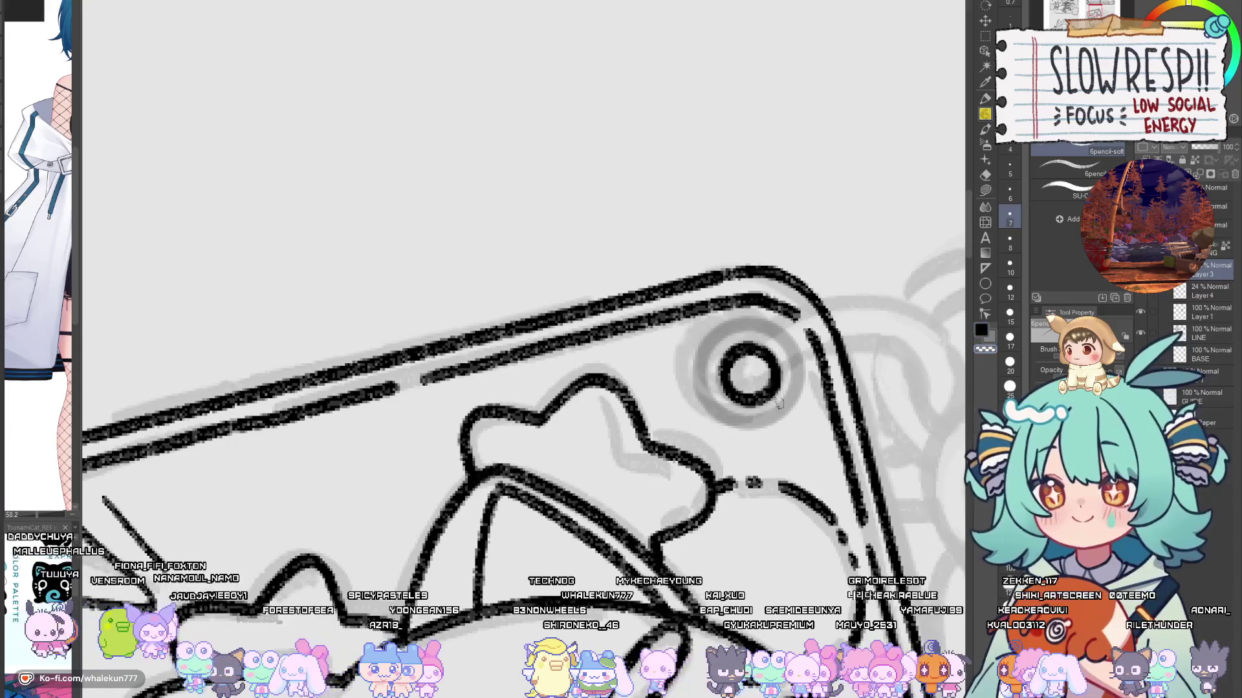
pyautogui.moveTo(723, 326)
pyautogui.mouseDown()
pyautogui.moveTo(702, 350)
pyautogui.moveTo(699, 401)
pyautogui.moveTo(712, 342)
pyautogui.moveTo(708, 408)
pyautogui.moveTo(699, 359)
pyautogui.moveTo(714, 412)
pyautogui.mouseUp()
pyautogui.hotkey('ctrl', 'z')
pyautogui.hotkey('ctrl', 'z')
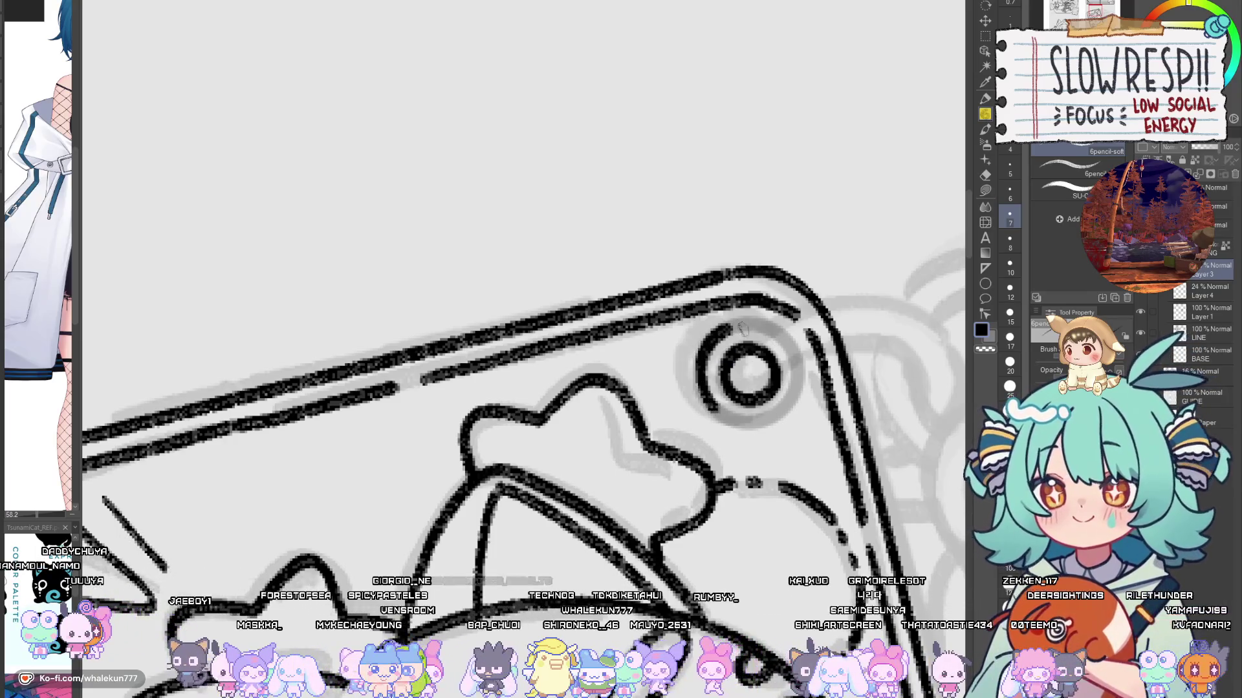
pyautogui.moveTo(733, 326)
pyautogui.mouseDown()
pyautogui.moveTo(793, 350)
pyautogui.moveTo(800, 402)
pyautogui.mouseUp()
pyautogui.moveTo(708, 396)
pyautogui.mouseDown()
pyautogui.moveTo(726, 419)
pyautogui.moveTo(762, 428)
pyautogui.moveTo(727, 424)
pyautogui.moveTo(779, 419)
pyautogui.moveTo(802, 380)
pyautogui.mouseUp()
pyautogui.hotkey('ctrl', 'z')
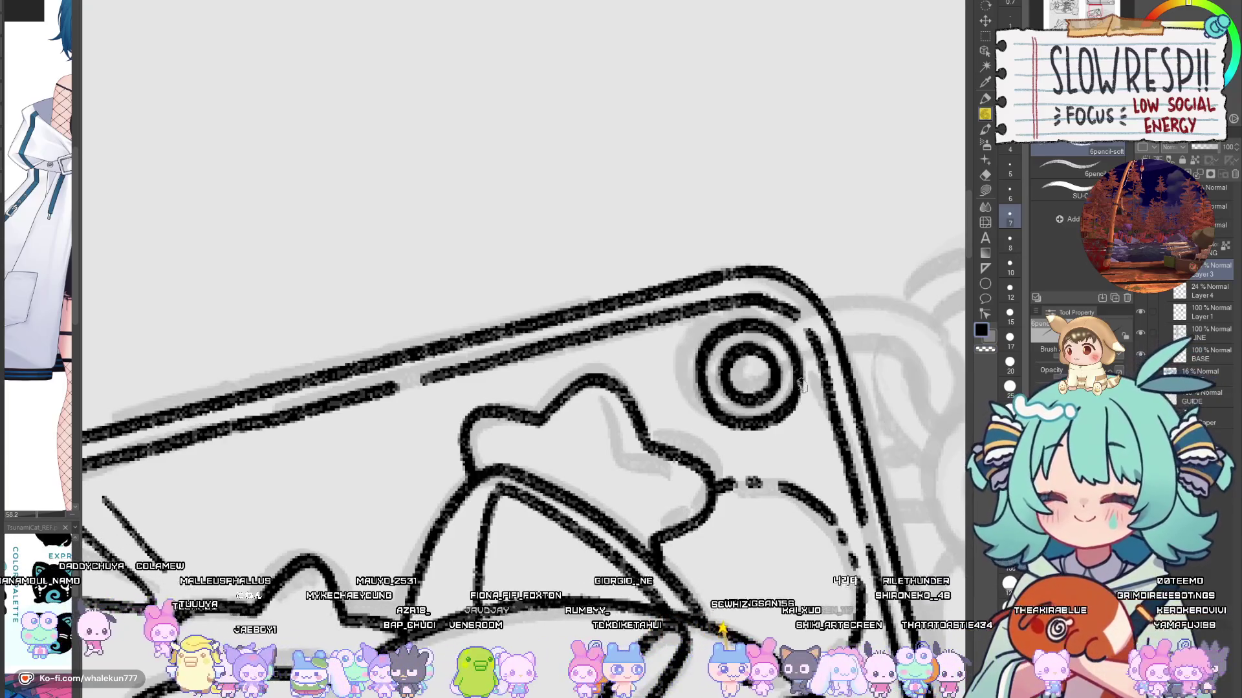
# Step: Switch to transparent colour, review the inked ring, and reselect Layer 3
pyautogui.press('c')
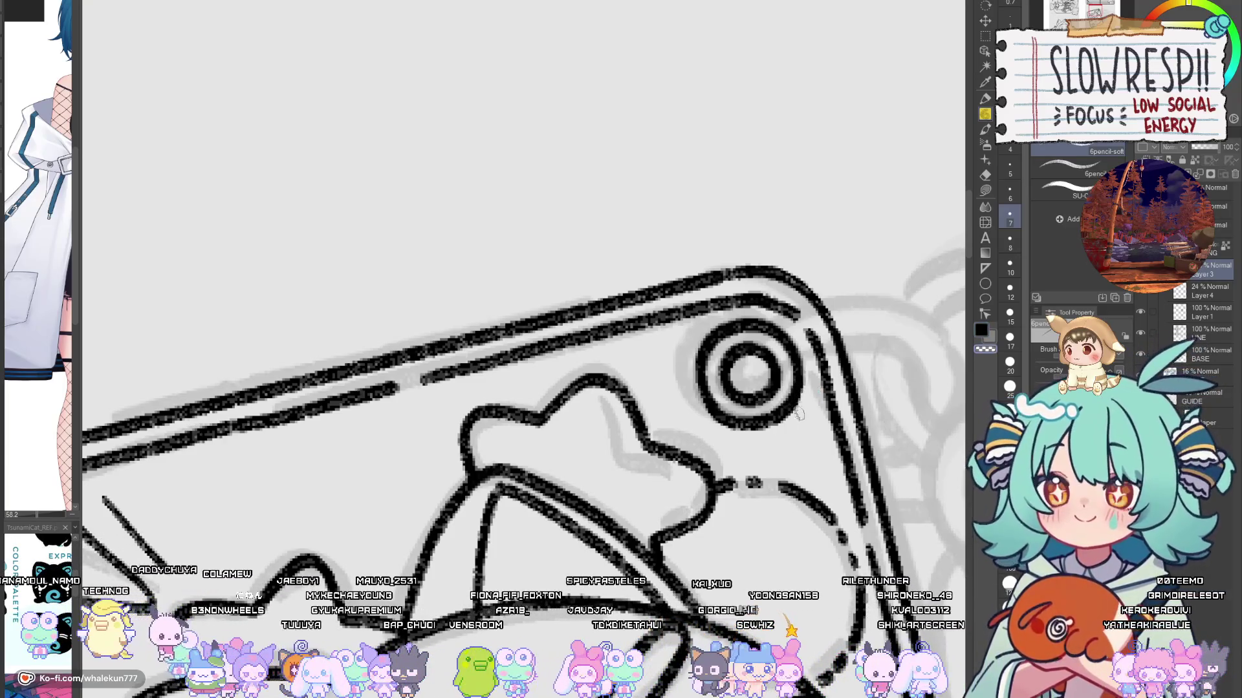
pyautogui.moveTo(712, 414); pyautogui.dragTo(670, 406)
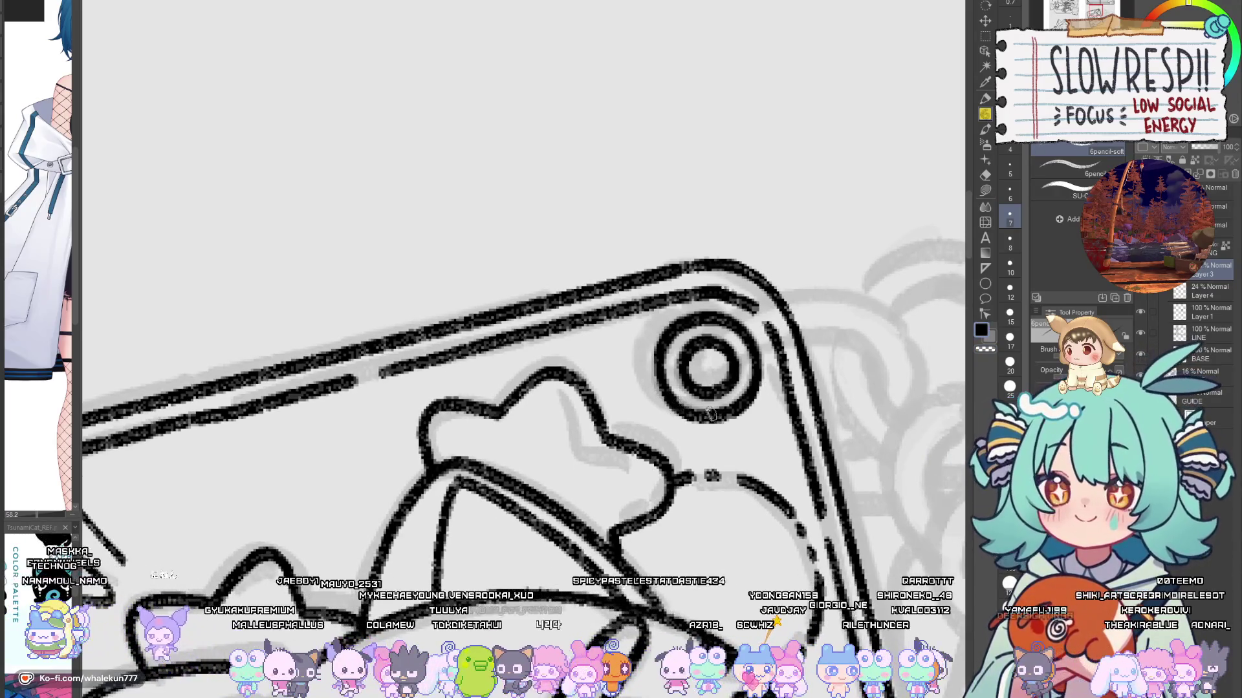
pyautogui.scroll(-4, 712, 415)
pyautogui.scroll(2, 805, 368)
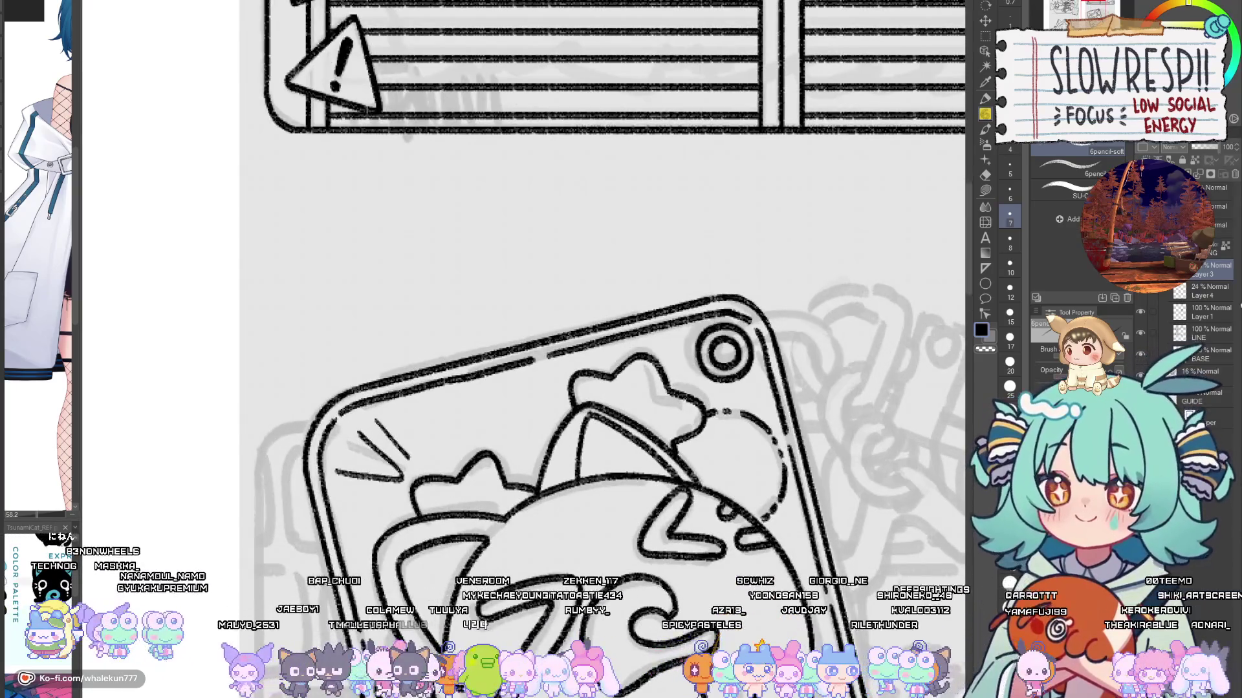
pyautogui.scroll(-1, 1203, 291)
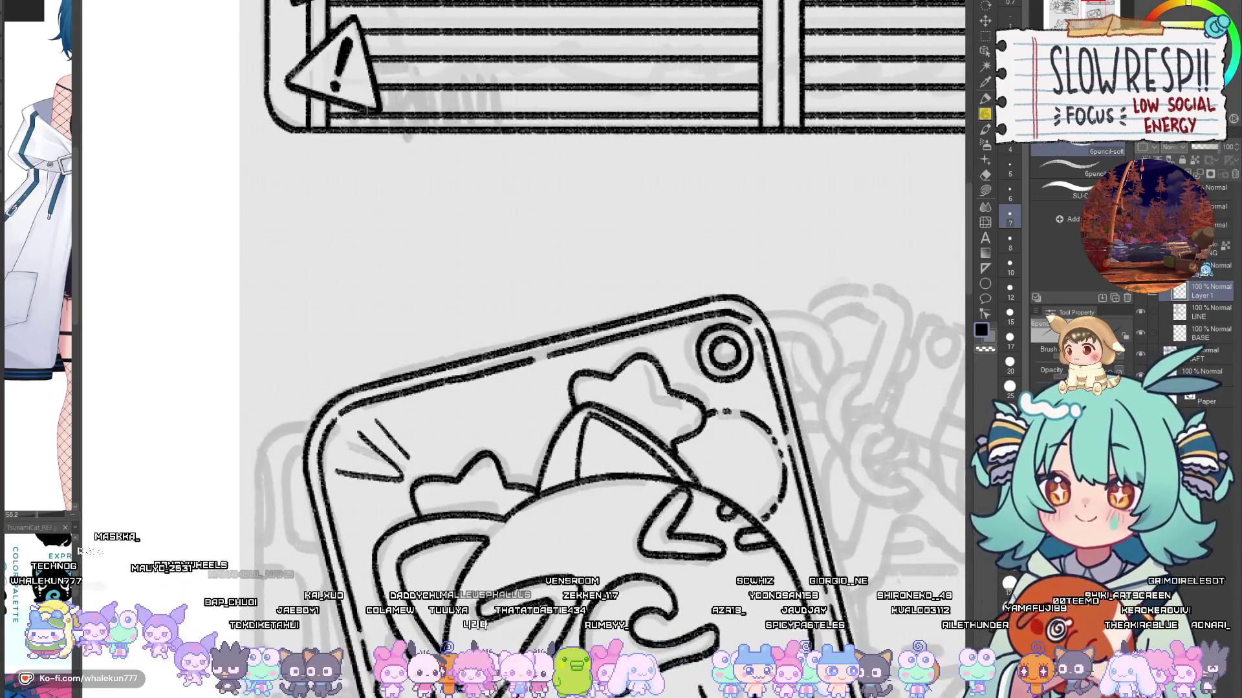
pyautogui.click(1196, 277)
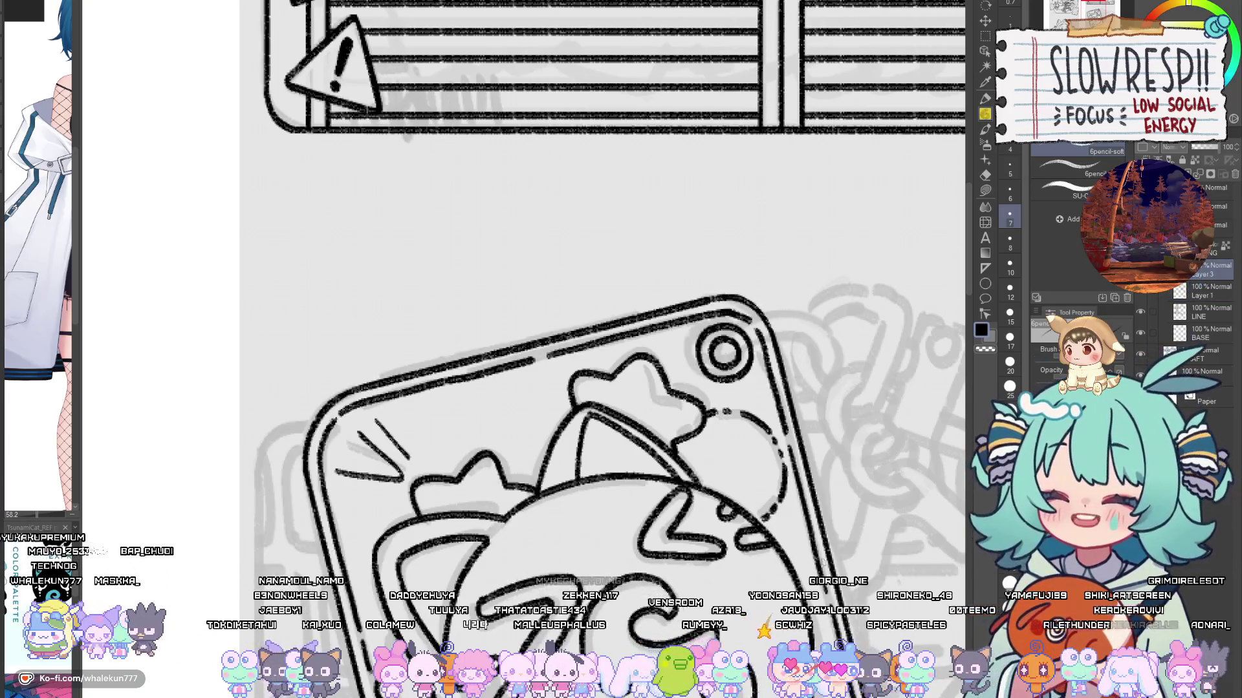
pyautogui.scroll(-5, 860, 401)
pyautogui.scroll(3, 860, 401)
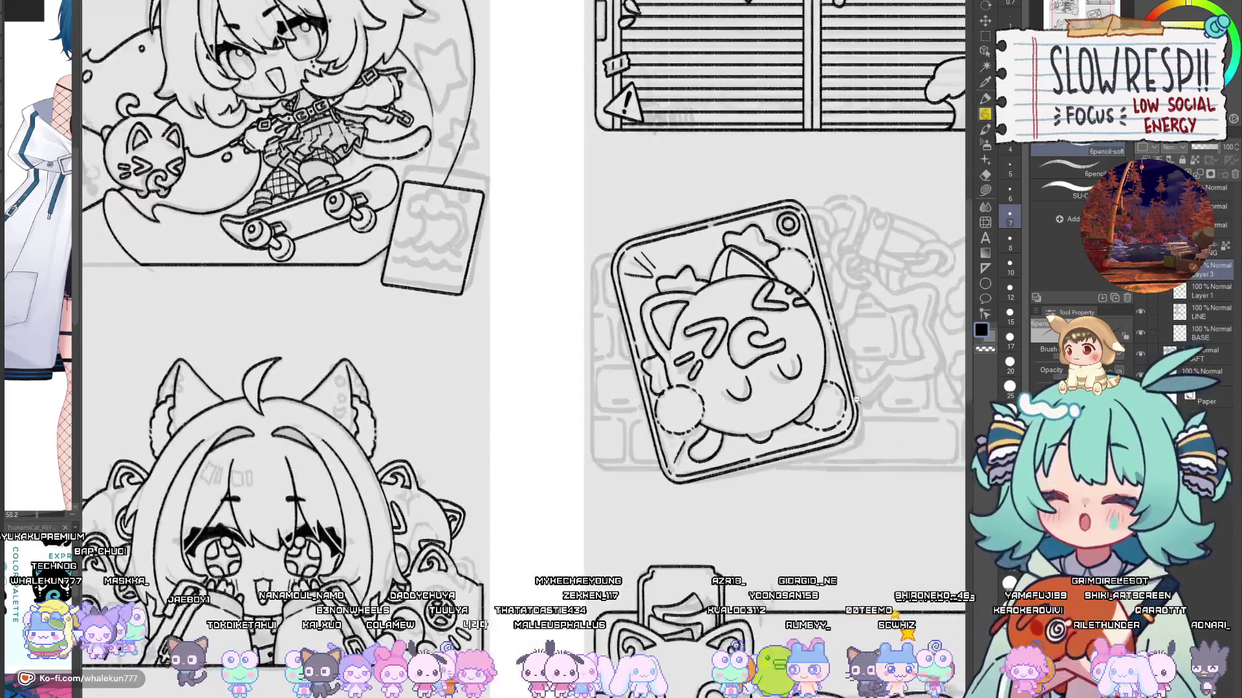
# Step: Zoom out to the full page and widen the character reference panel to show the whole figure
pyautogui.scroll(-3, 859, 401)
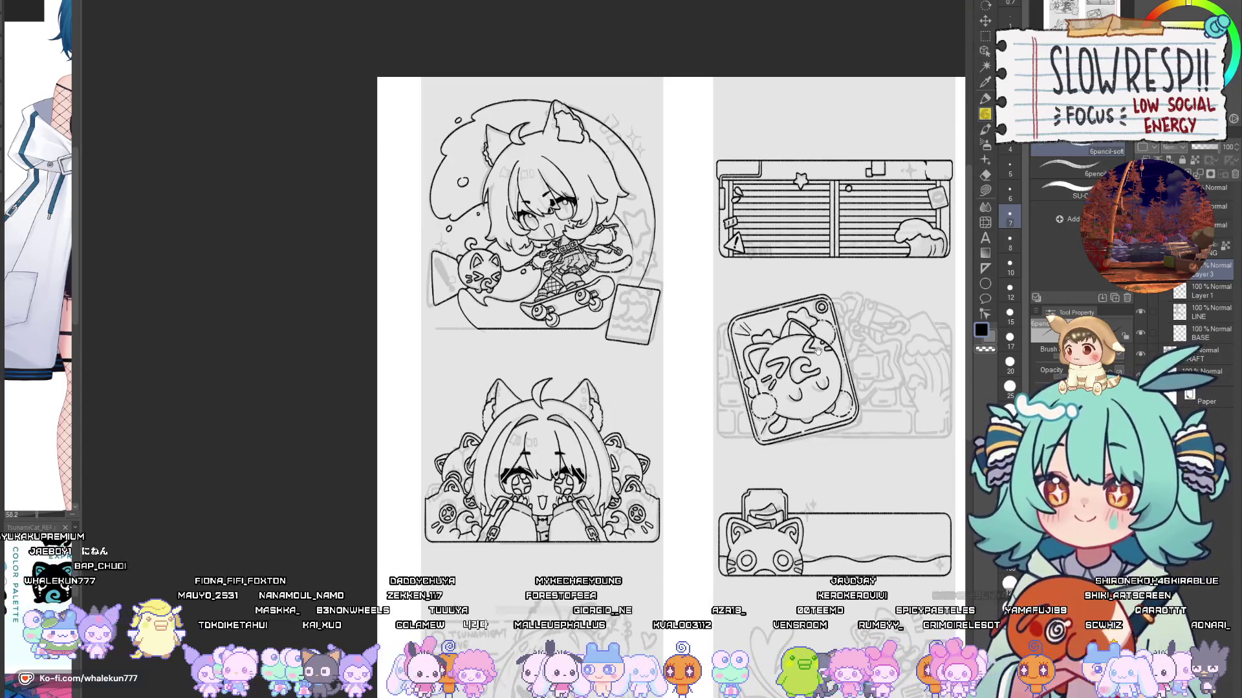
pyautogui.moveTo(78, 382); pyautogui.dragTo(237, 395)
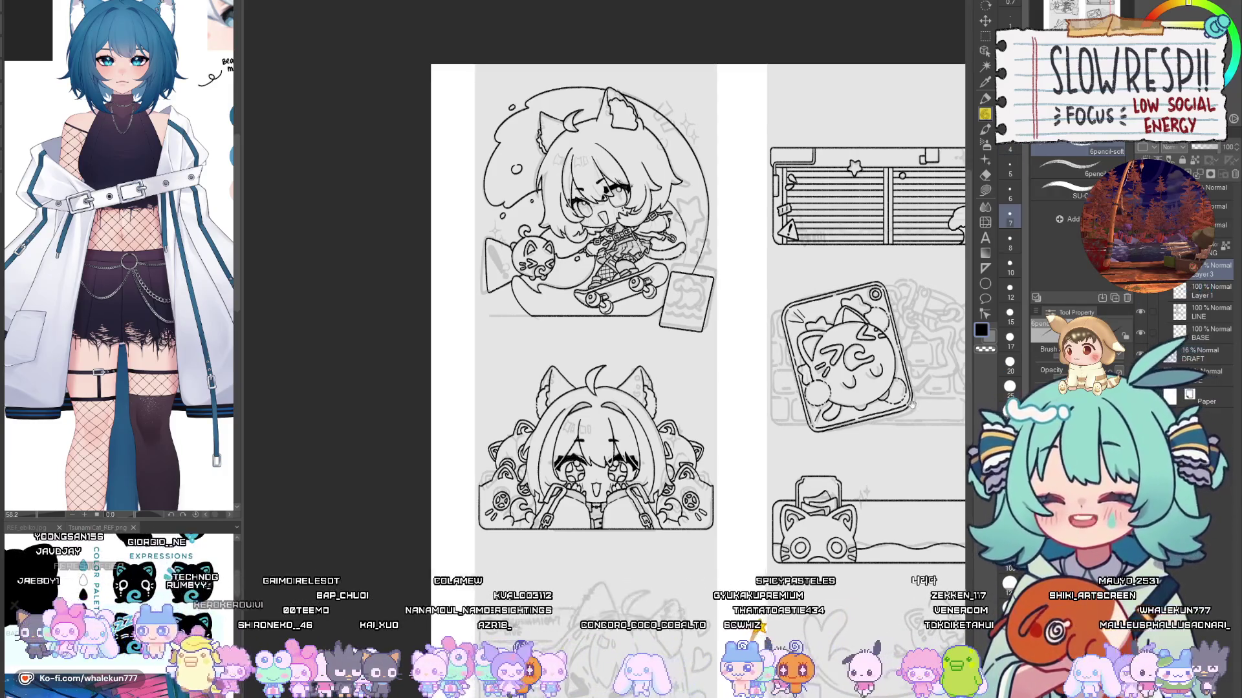
# Step: Zoom in on the cat tile sketch, activate Layer 1, and add raster Layer 4
pyautogui.moveTo(934, 393); pyautogui.dragTo(783, 367)
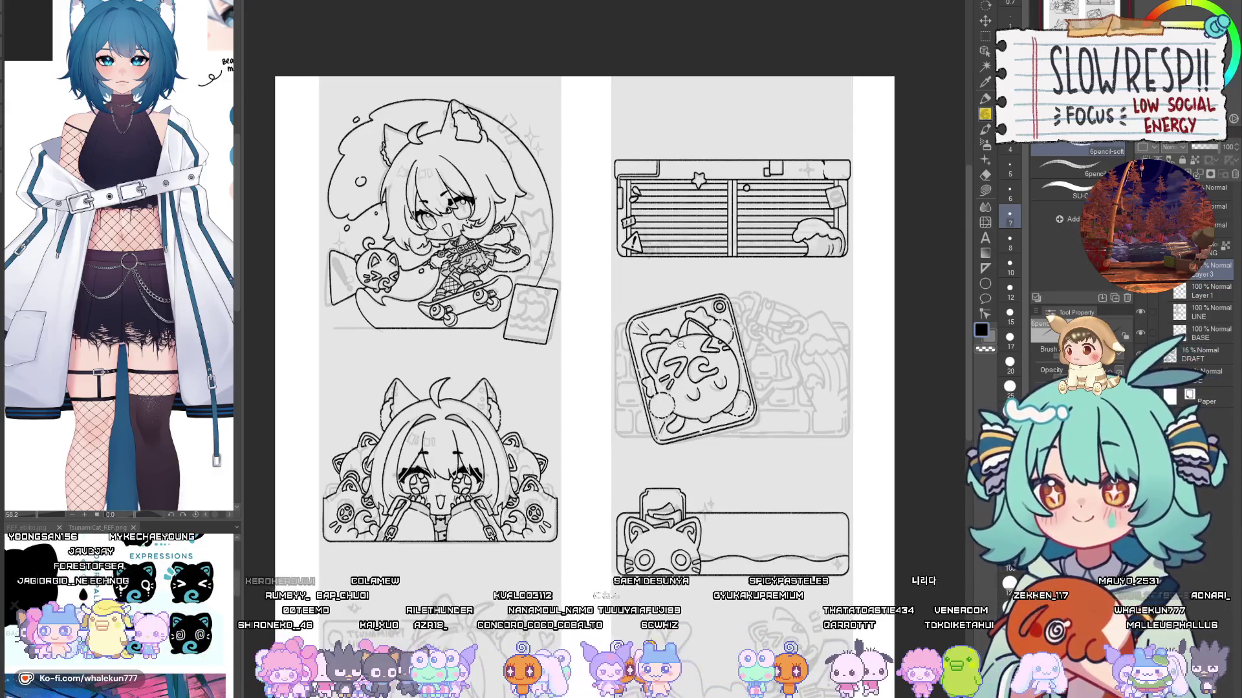
pyautogui.scroll(3, 687, 346)
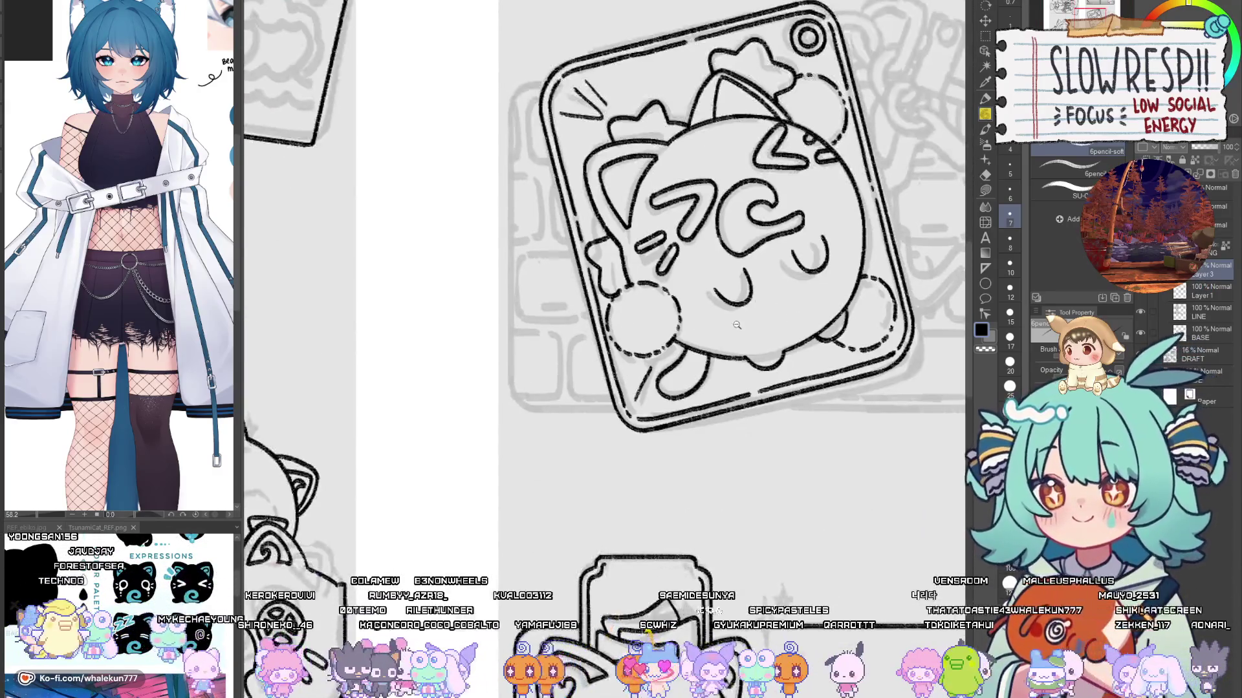
pyautogui.scroll(2, 734, 323)
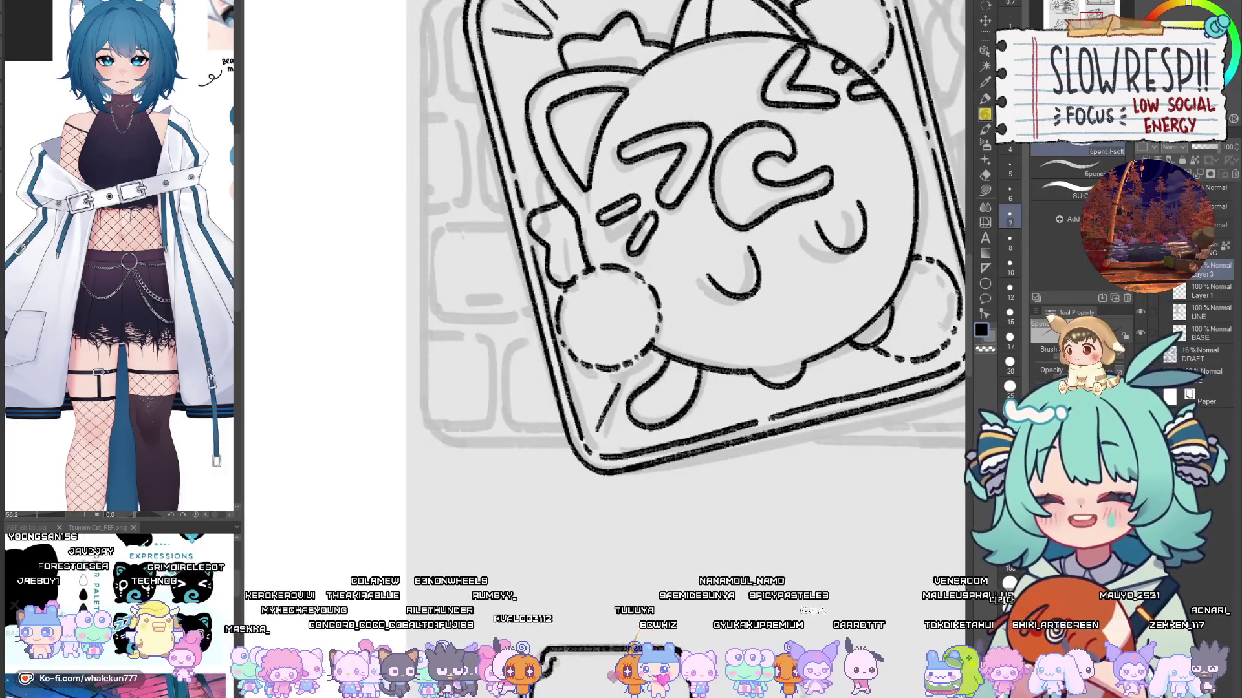
pyautogui.hotkey('alt', '[')
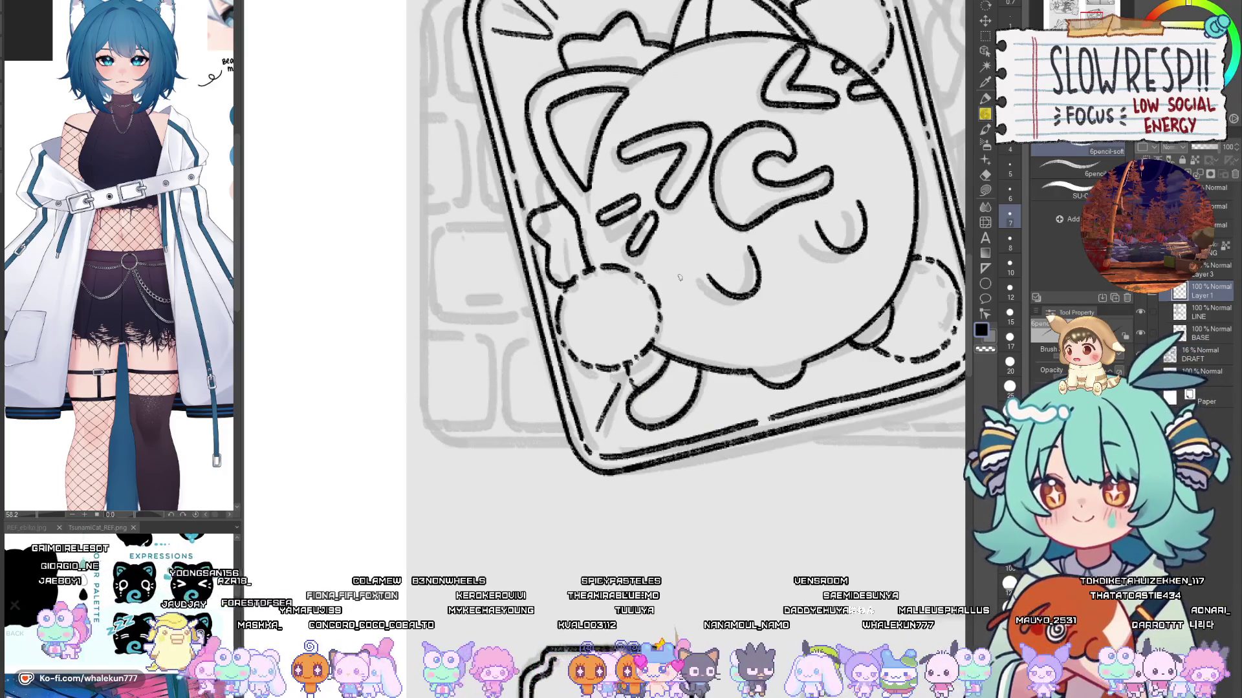
pyautogui.scroll(-4, 679, 277)
pyautogui.scroll(5, 695, 404)
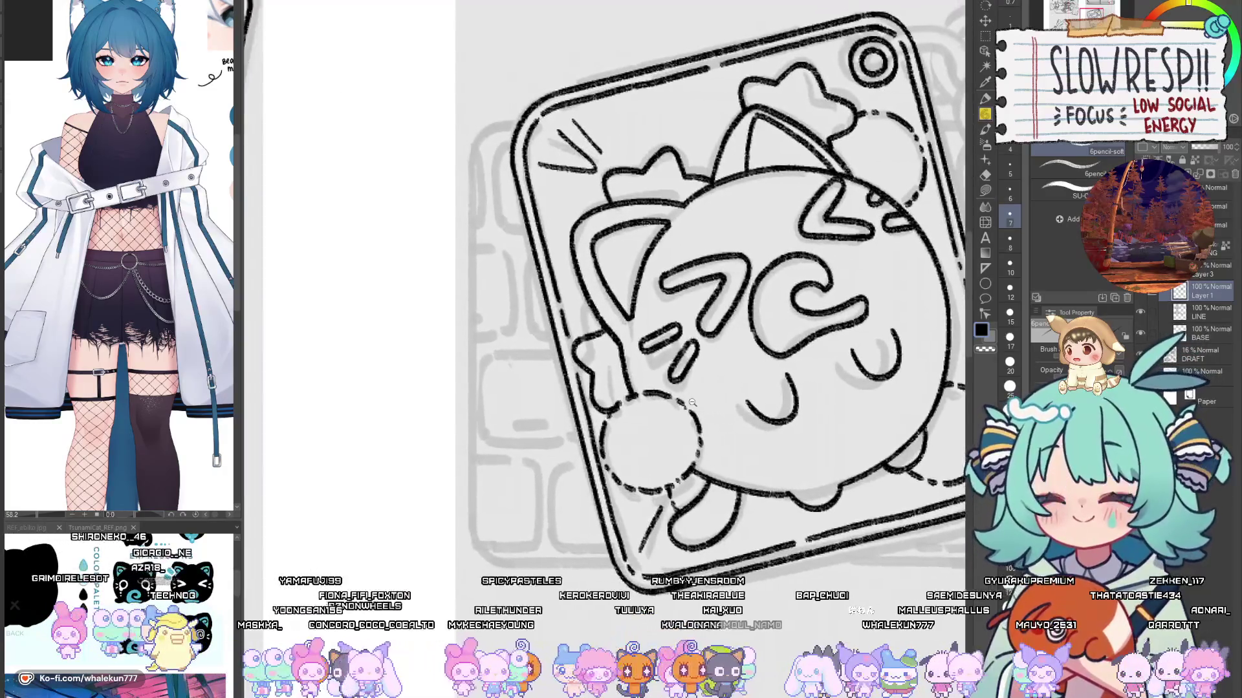
pyautogui.scroll(2, 694, 405)
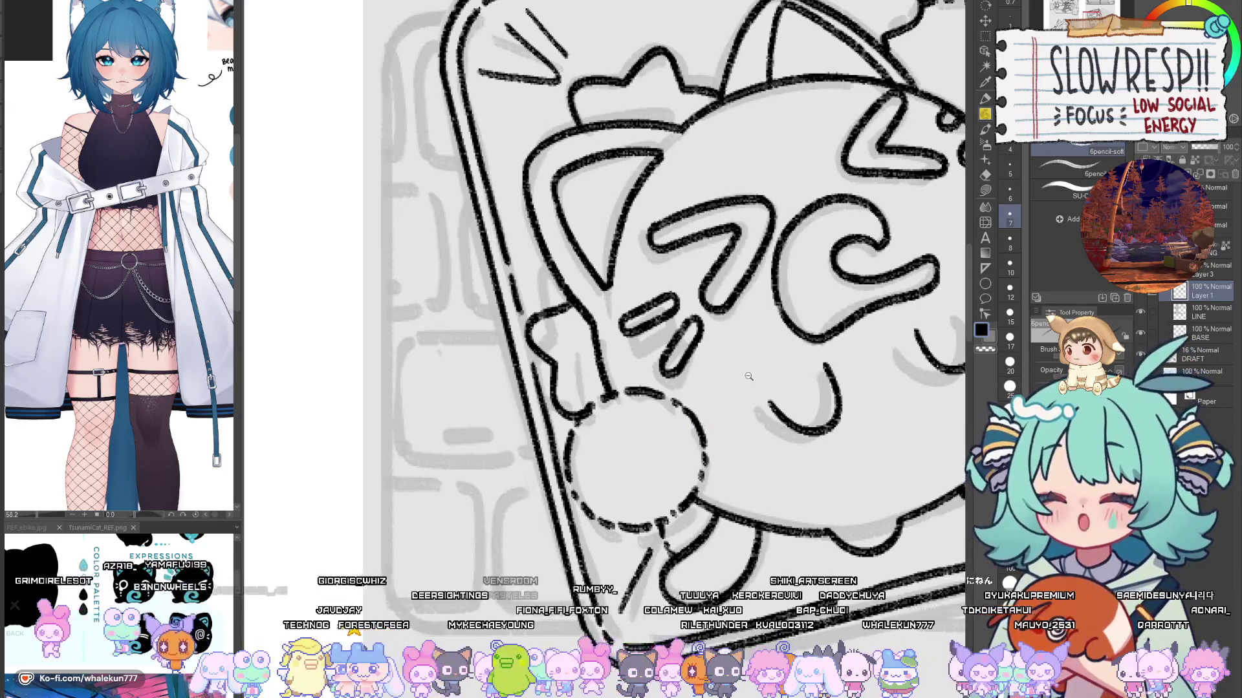
pyautogui.scroll(-6, 744, 375)
pyautogui.scroll(4, 771, 322)
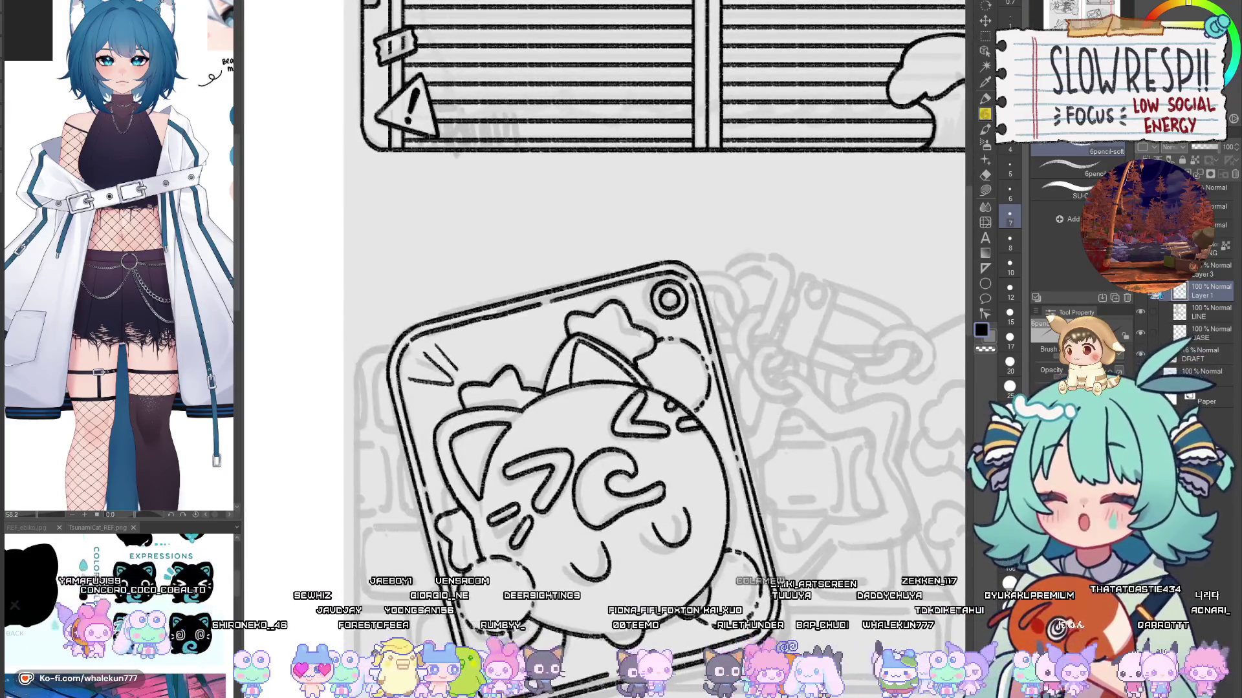
pyautogui.hotkey('ctrl', 'shift', 'n')
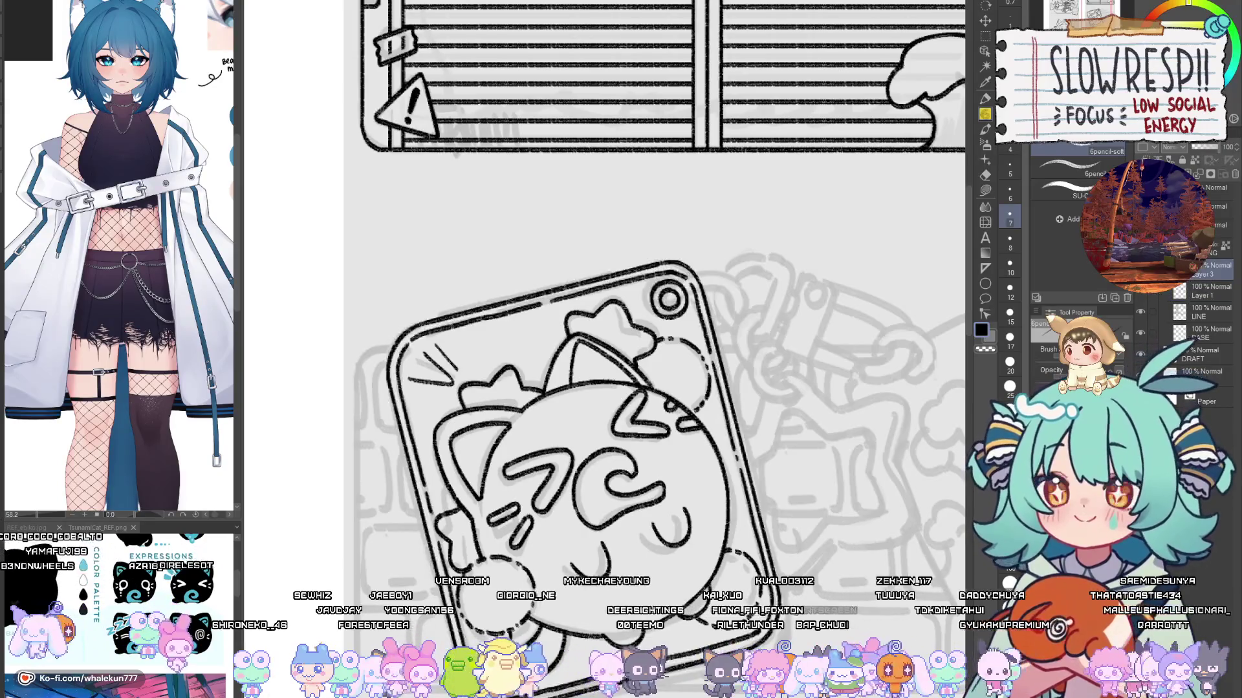
pyautogui.scroll(4, 718, 314)
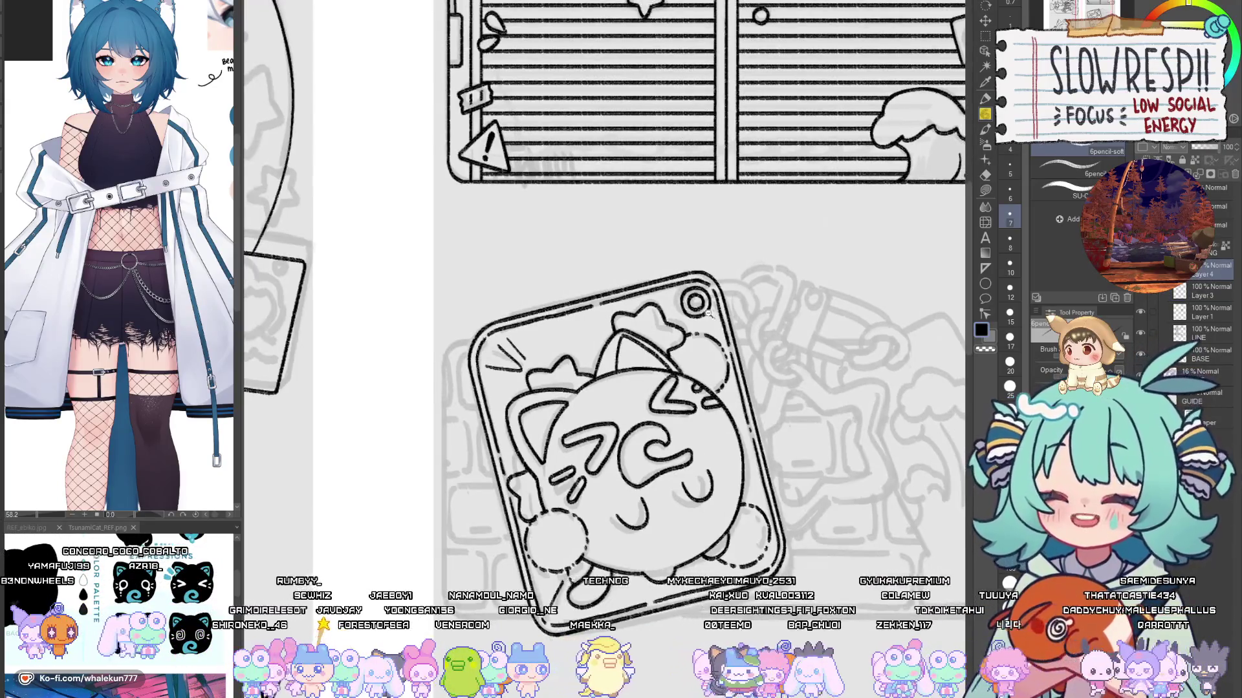
# Step: Draw an ellipse guide over the tile's top-right hole, adjust it, and set opacity to 29%
pyautogui.moveTo(733, 313)
pyautogui.mouseDown()
pyautogui.moveTo(713, 365)
pyautogui.moveTo(698, 315)
pyautogui.moveTo(744, 337)
pyautogui.mouseUp()
pyautogui.hotkey('ctrl', 'z')
pyautogui.click(985, 285)
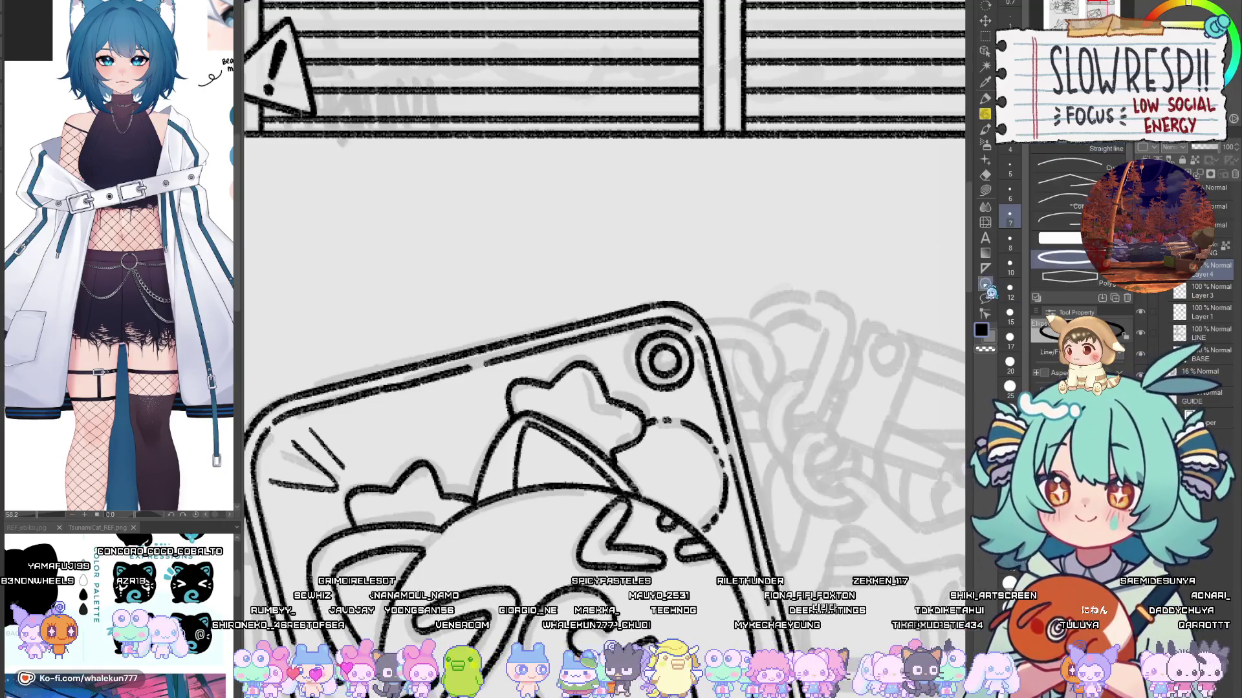
pyautogui.moveTo(653, 318)
pyautogui.mouseDown()
pyautogui.moveTo(721, 401)
pyautogui.moveTo(781, 432)
pyautogui.moveTo(763, 398)
pyautogui.moveTo(774, 390)
pyautogui.mouseUp()
pyautogui.press('k')
pyautogui.hotkey('ctrl', 't')
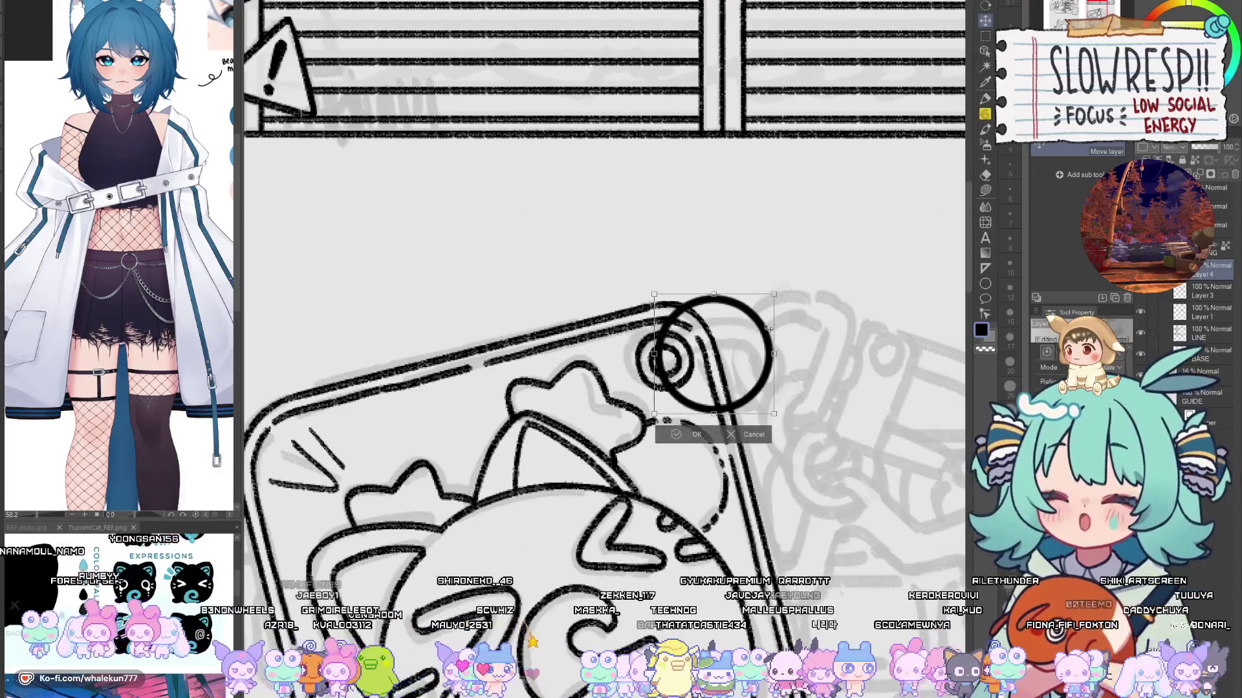
pyautogui.moveTo(714, 294); pyautogui.dragTo(714, 304)
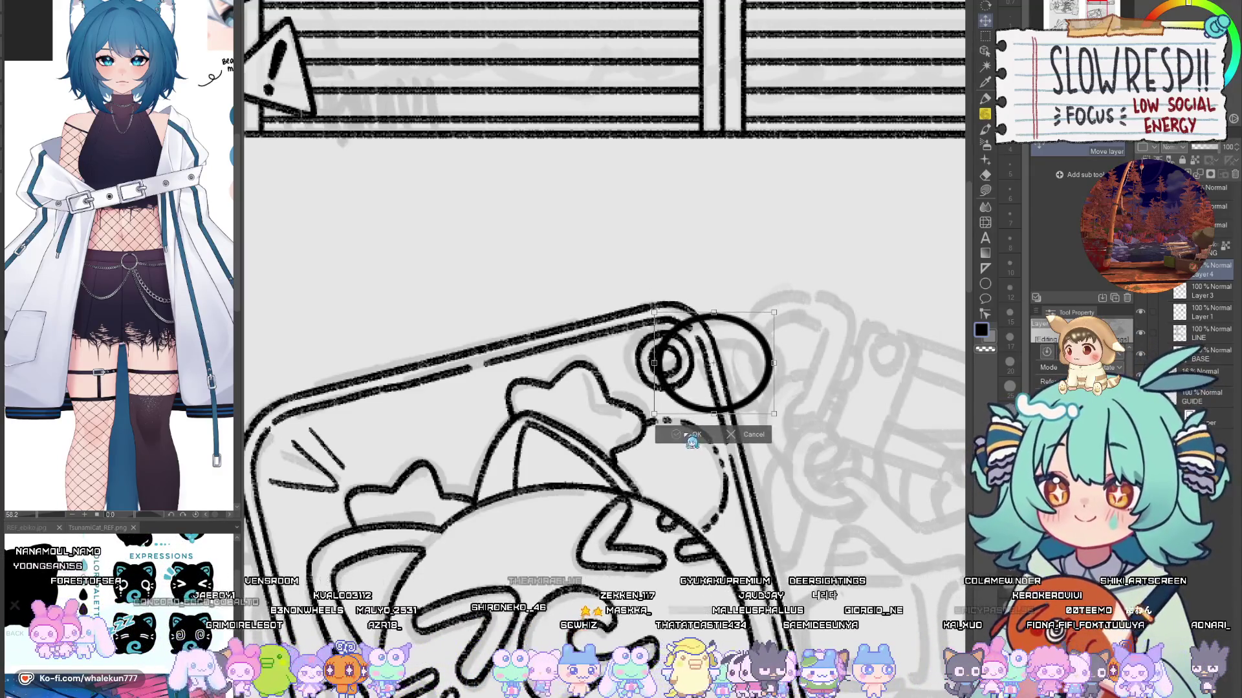
pyautogui.press('Return')
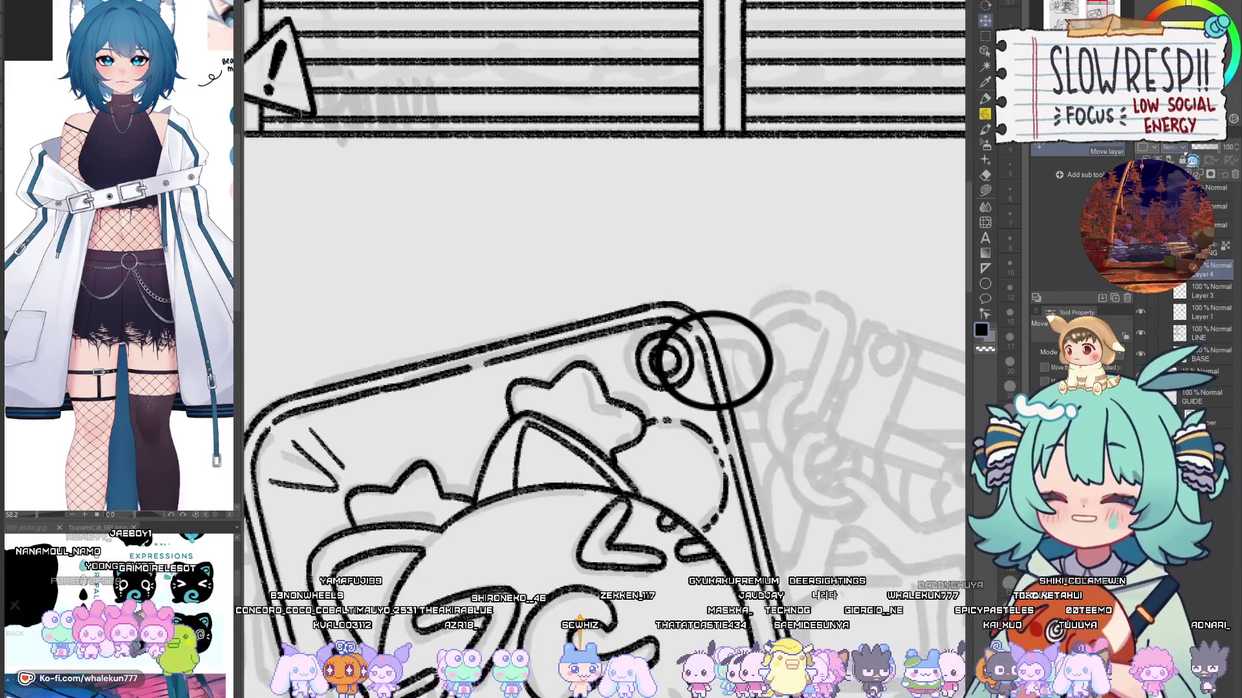
pyautogui.click(1206, 161)
# Step: Hide the grey sketch layer, nudge the faint circle left, and add Layer 5 for inking
pyautogui.press('p')
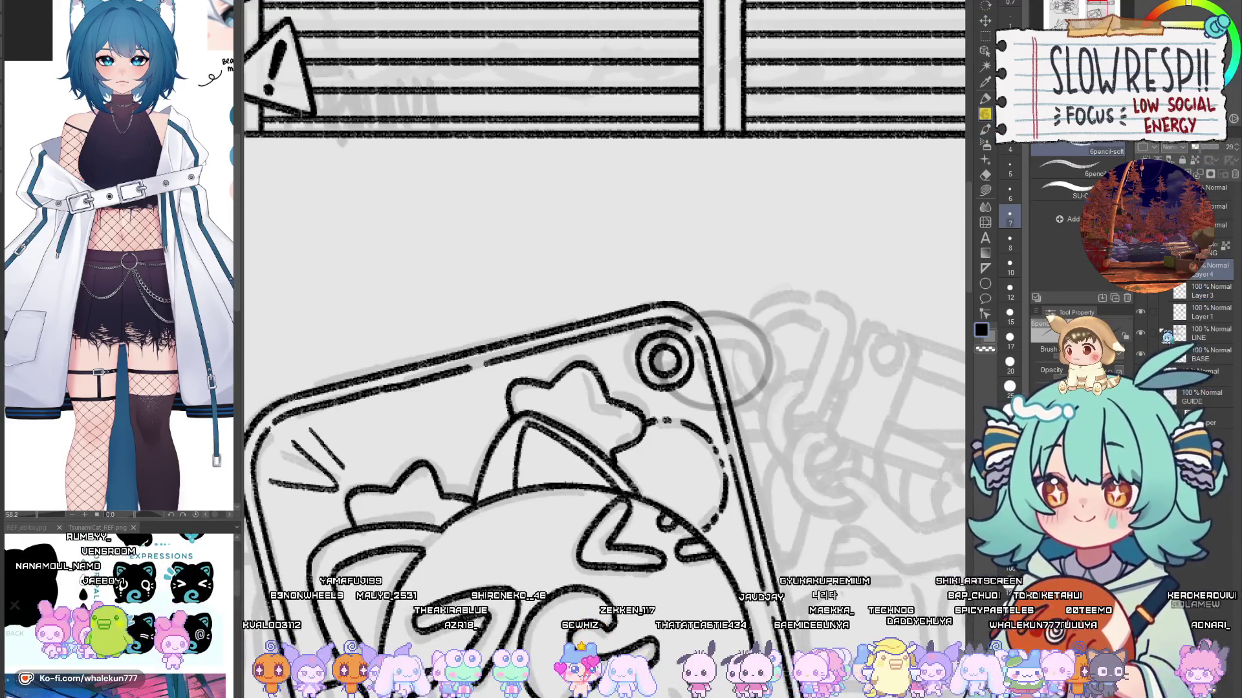
pyautogui.click(1170, 330)
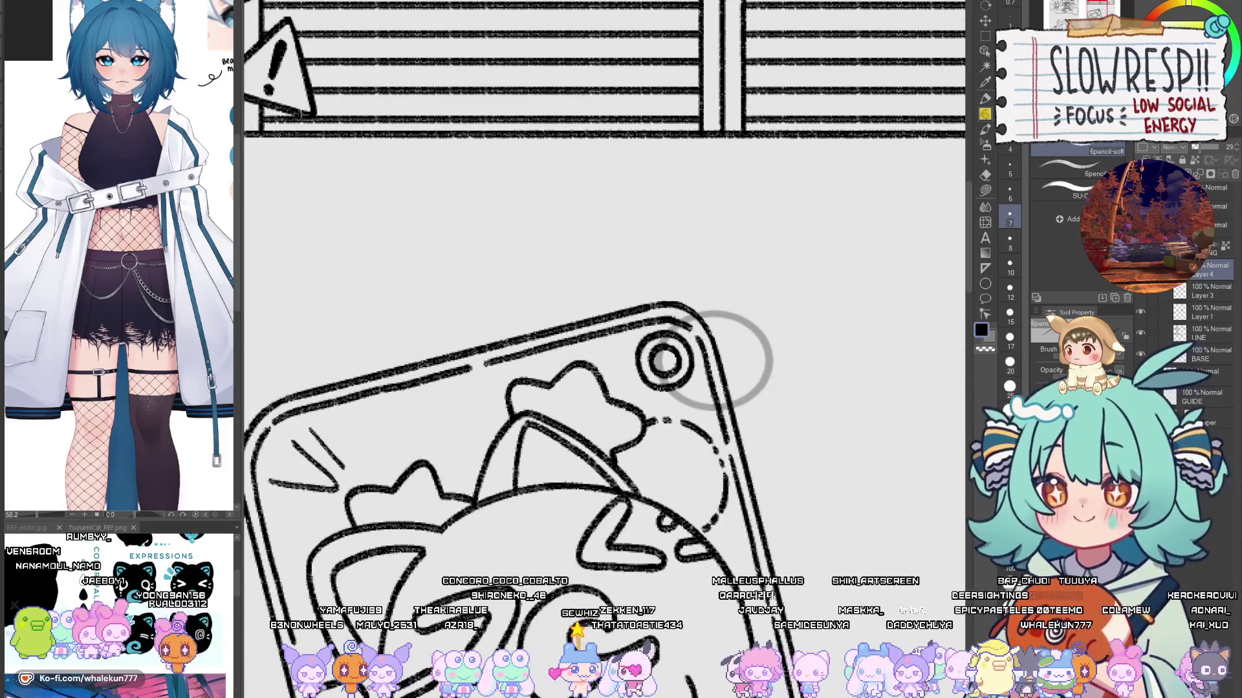
pyautogui.hotkey('ctrl', 'z')
pyautogui.press('k')
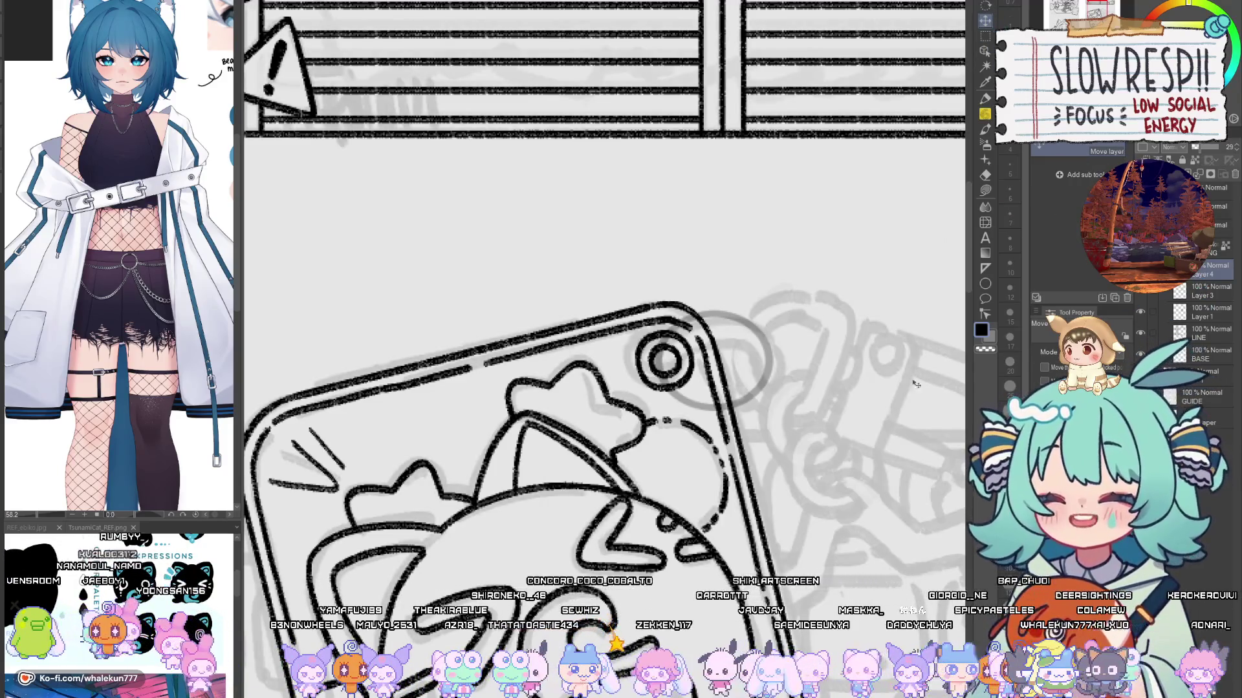
pyautogui.hotkey('ctrl', 't')
pyautogui.moveTo(763, 396); pyautogui.dragTo(776, 391)
pyautogui.press('Return')
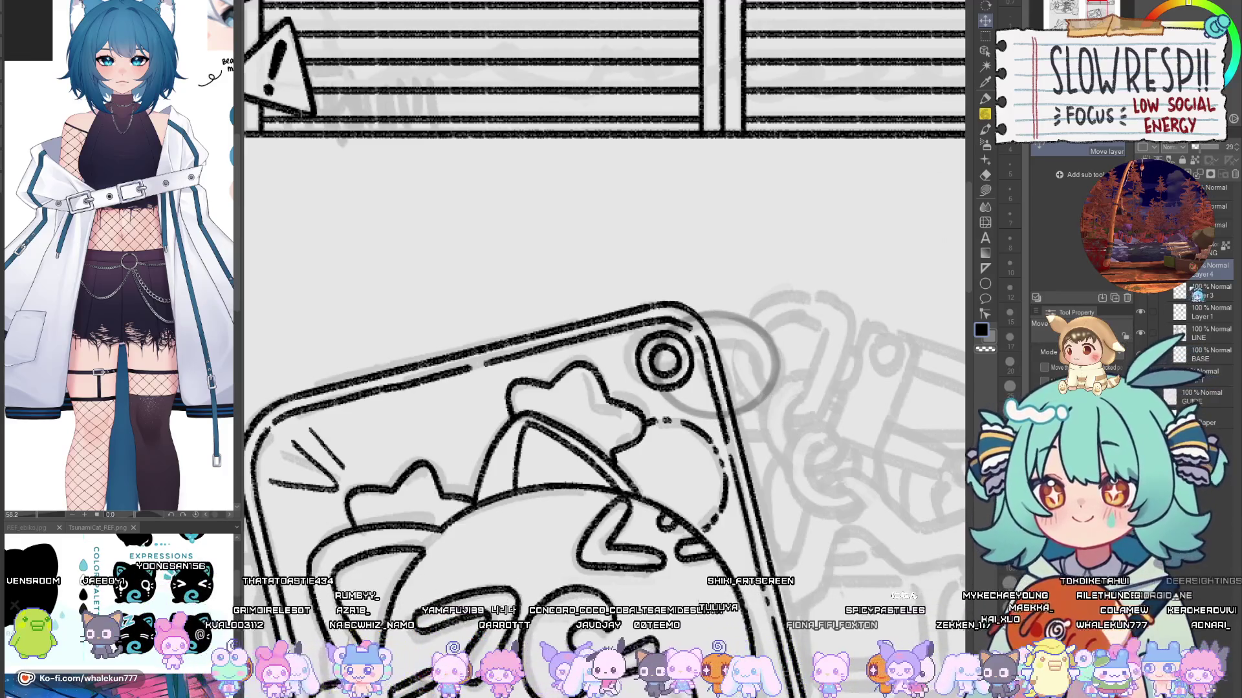
pyautogui.click(1197, 295)
pyautogui.hotkey('ctrl', 'shift', 'n')
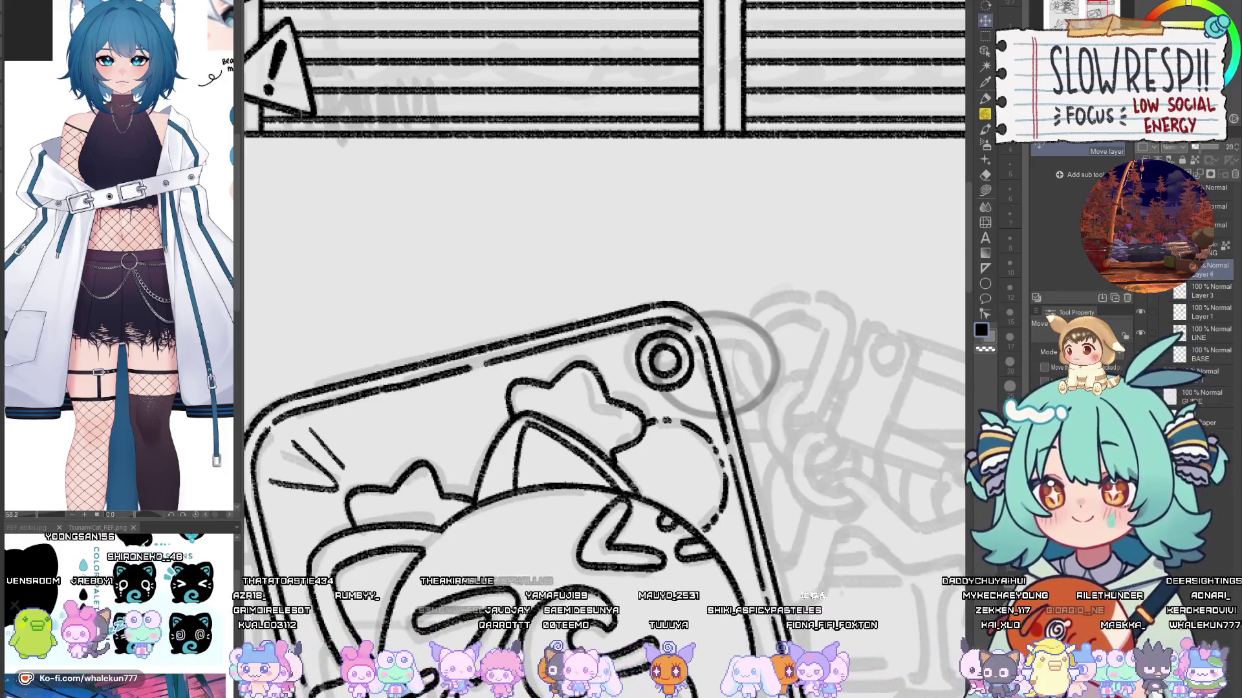
pyautogui.press('p')
pyautogui.scroll(2, 705, 304)
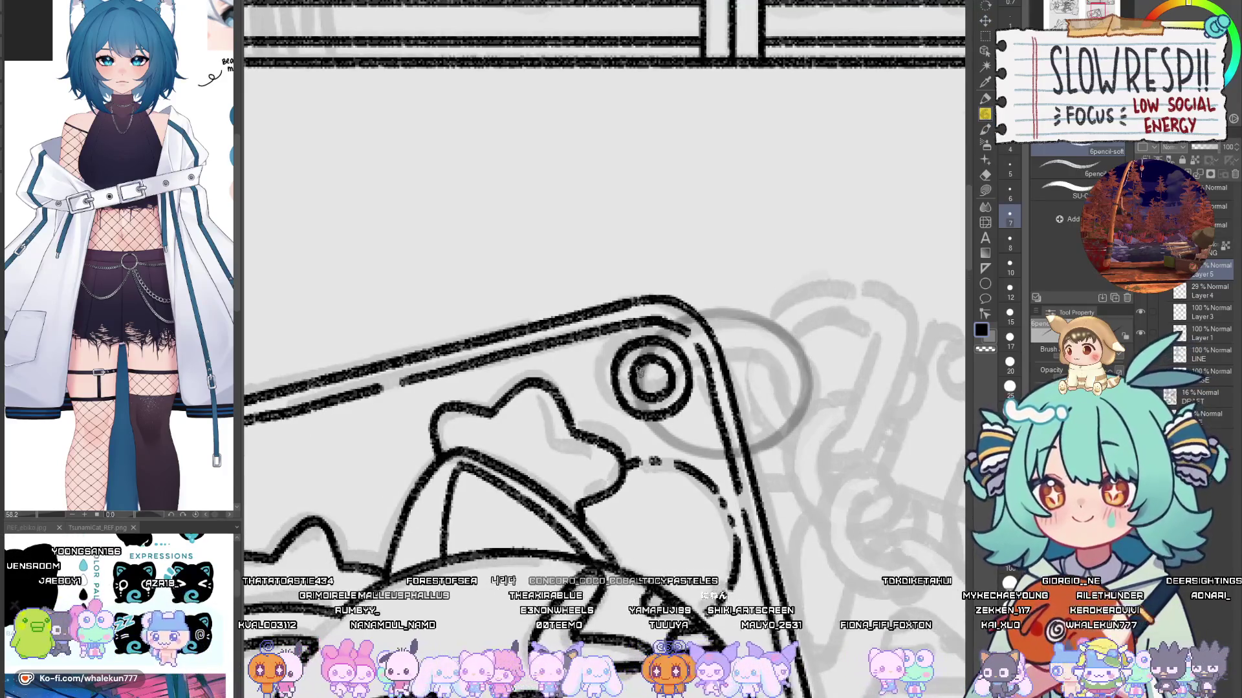
# Step: Ink the loop's stroke along the tile's top edge and the guide circle's left side
pyautogui.moveTo(655, 333); pyautogui.dragTo(757, 315)
pyautogui.moveTo(741, 271); pyautogui.dragTo(663, 309)
pyautogui.hotkey('ctrl', 'z')
pyautogui.hotkey('ctrl', 'z')
pyautogui.moveTo(741, 272)
pyautogui.mouseDown()
pyautogui.moveTo(712, 280)
pyautogui.moveTo(666, 333)
pyautogui.moveTo(666, 354)
pyautogui.mouseUp()
pyautogui.hotkey('ctrl', 'z')
pyautogui.moveTo(744, 272)
pyautogui.mouseDown()
pyautogui.moveTo(674, 309)
pyautogui.moveTo(661, 356)
pyautogui.mouseUp()
pyautogui.hotkey('ctrl', 'z')
pyautogui.moveTo(747, 267)
pyautogui.mouseDown()
pyautogui.moveTo(685, 287)
pyautogui.moveTo(660, 349)
pyautogui.moveTo(824, 453)
pyautogui.mouseUp()
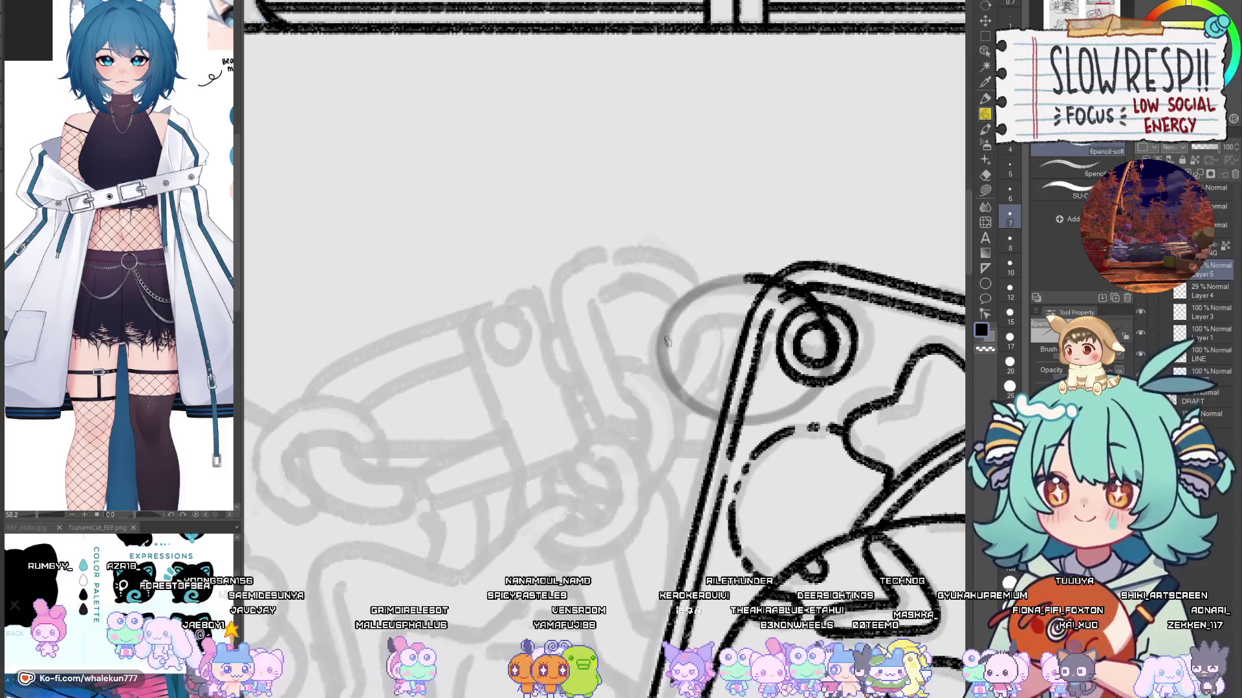
pyautogui.moveTo(663, 365)
pyautogui.mouseDown()
pyautogui.moveTo(680, 303)
pyautogui.moveTo(751, 276)
pyautogui.mouseUp()
pyautogui.hotkey('ctrl', 'z')
pyautogui.moveTo(663, 369)
pyautogui.mouseDown()
pyautogui.moveTo(660, 357)
pyautogui.moveTo(761, 275)
pyautogui.mouseUp()
pyautogui.hotkey('ctrl', 'z')
pyautogui.moveTo(663, 366)
pyautogui.mouseDown()
pyautogui.moveTo(711, 284)
pyautogui.moveTo(766, 279)
pyautogui.moveTo(699, 330)
pyautogui.moveTo(711, 375)
pyautogui.moveTo(726, 254)
pyautogui.moveTo(702, 293)
pyautogui.moveTo(721, 370)
pyautogui.mouseUp()
pyautogui.hotkey('ctrl', 'z')
pyautogui.moveTo(738, 240)
pyautogui.mouseDown()
pyautogui.moveTo(714, 268)
pyautogui.moveTo(705, 359)
pyautogui.moveTo(734, 381)
pyautogui.mouseUp()
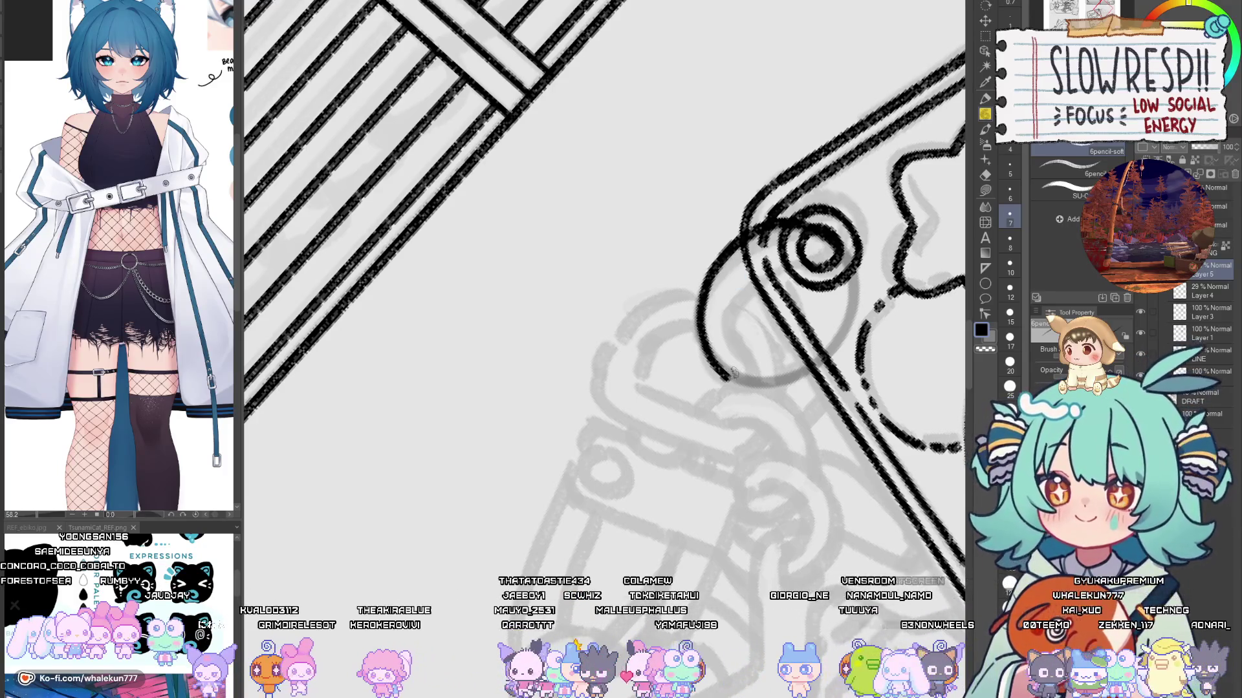
# Step: With the canvas flipped, ink the circle's left arc down to meet its bottom
pyautogui.press('h')
pyautogui.press('h')
pyautogui.moveTo(796, 274); pyautogui.dragTo(771, 339)
pyautogui.moveTo(706, 380)
pyautogui.mouseDown()
pyautogui.moveTo(703, 399)
pyautogui.moveTo(719, 341)
pyautogui.moveTo(773, 313)
pyautogui.moveTo(781, 324)
pyautogui.moveTo(734, 335)
pyautogui.moveTo(708, 365)
pyautogui.moveTo(701, 411)
pyautogui.moveTo(718, 430)
pyautogui.moveTo(763, 362)
pyautogui.moveTo(737, 323)
pyautogui.mouseUp()
pyautogui.hotkey('ctrl', 'z')
pyautogui.hotkey('ctrl', 'z')
pyautogui.hotkey('ctrl', 'z')
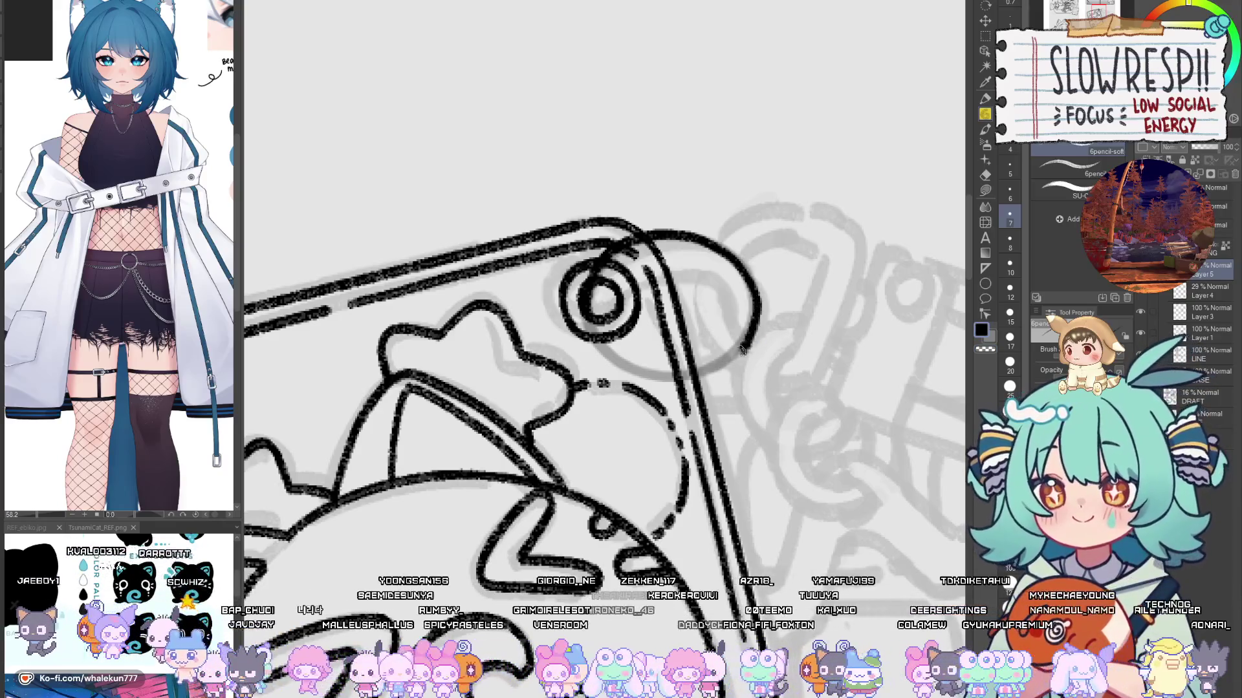
pyautogui.press('h')
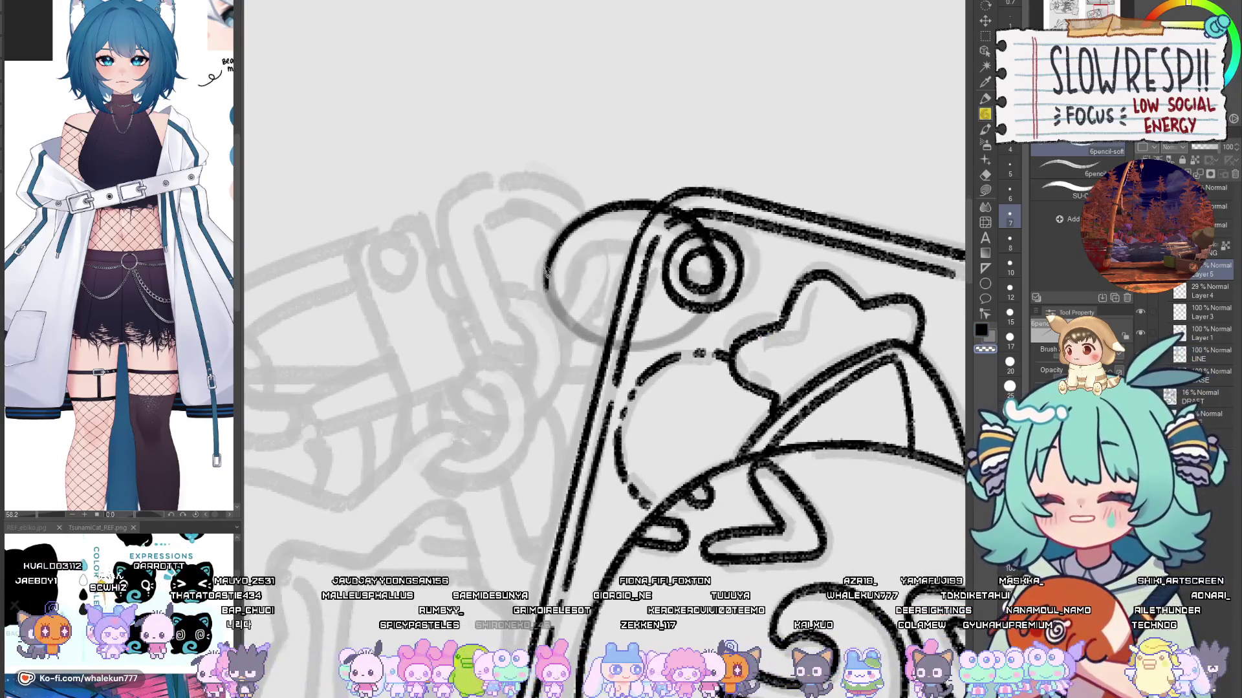
pyautogui.moveTo(550, 252); pyautogui.dragTo(565, 318)
pyautogui.hotkey('ctrl', 'z')
pyautogui.moveTo(549, 254)
pyautogui.mouseDown()
pyautogui.moveTo(566, 323)
pyautogui.moveTo(605, 349)
pyautogui.mouseUp()
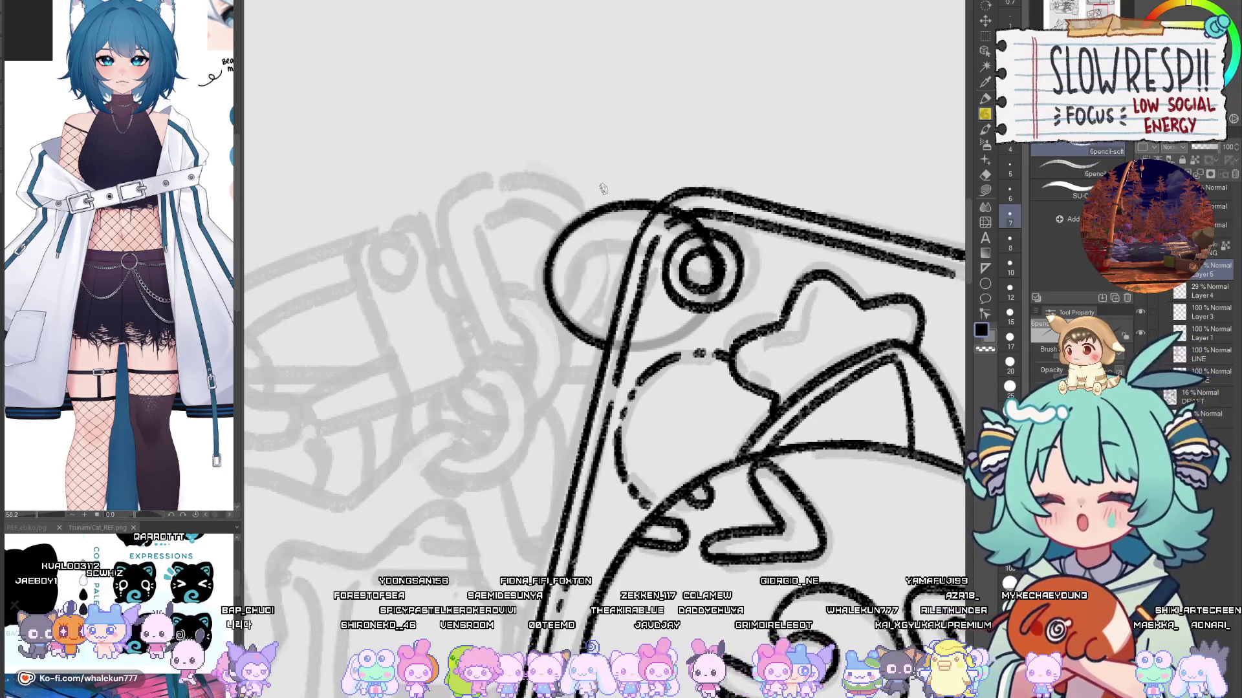
pyautogui.moveTo(603, 188); pyautogui.dragTo(572, 265)
pyautogui.press('h')
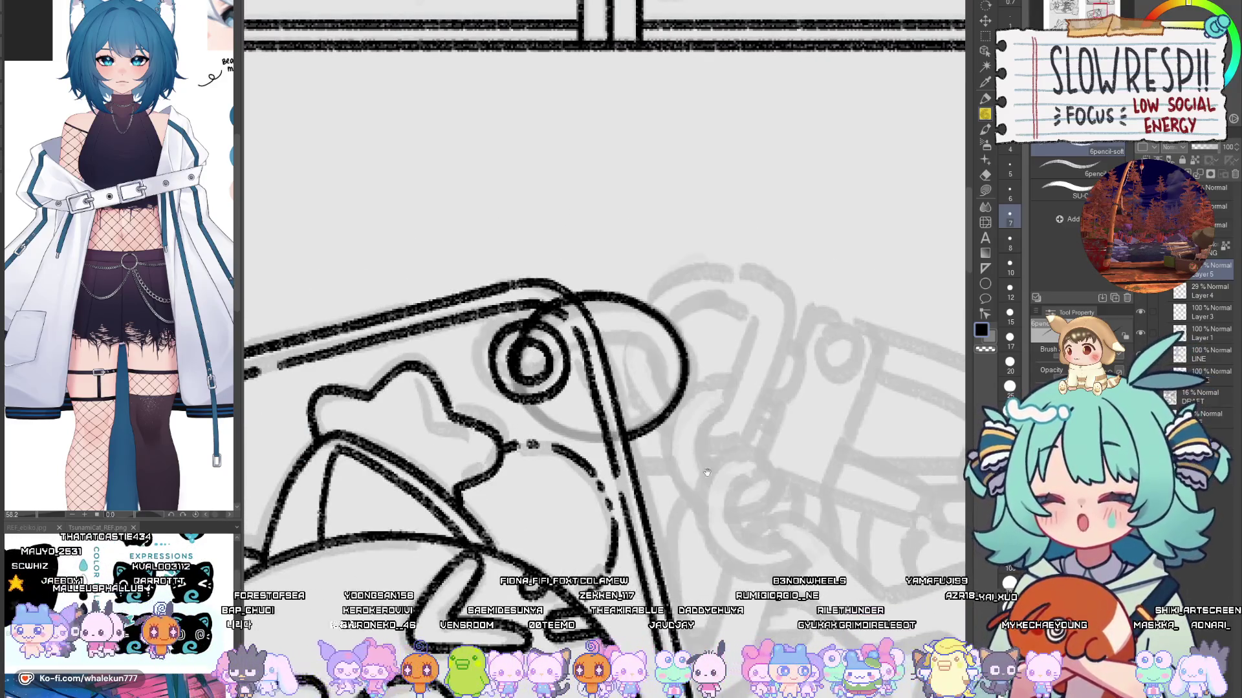
pyautogui.moveTo(722, 459); pyautogui.dragTo(883, 469)
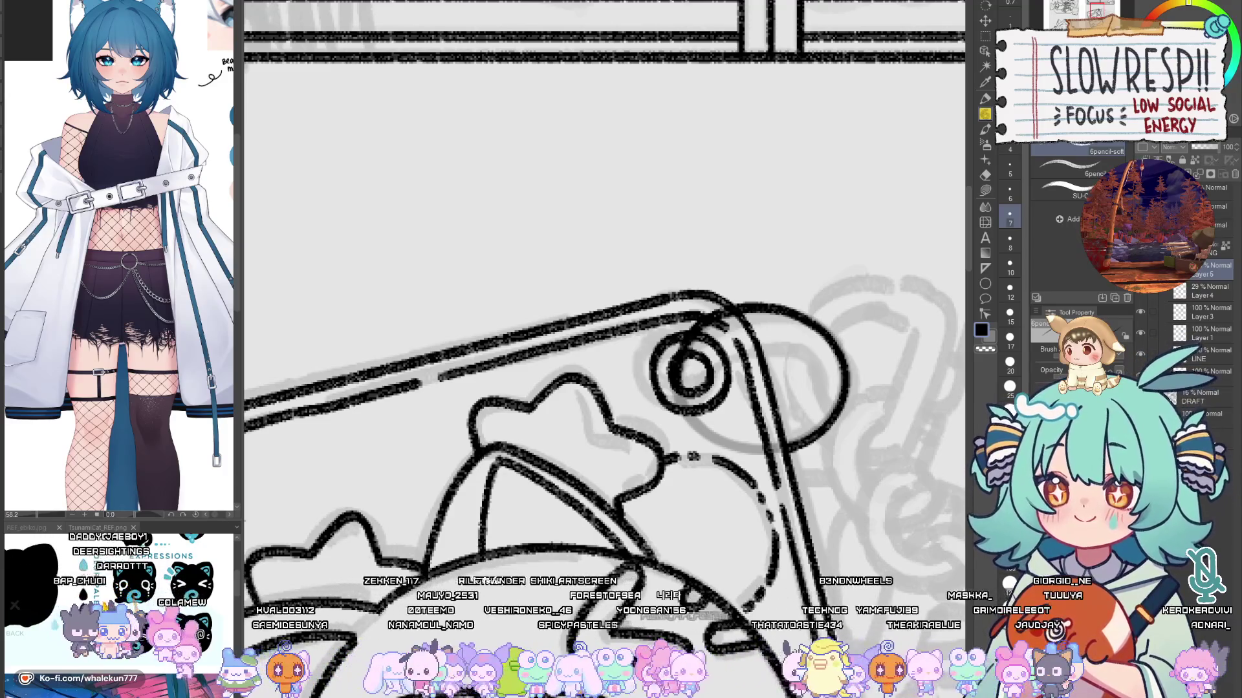
# Step: Flip the canvas and ink the inner curve running down inside the loop
pyautogui.moveTo(794, 371)
pyautogui.mouseDown()
pyautogui.moveTo(808, 283)
pyautogui.moveTo(606, 296)
pyautogui.moveTo(780, 367)
pyautogui.moveTo(765, 366)
pyautogui.mouseUp()
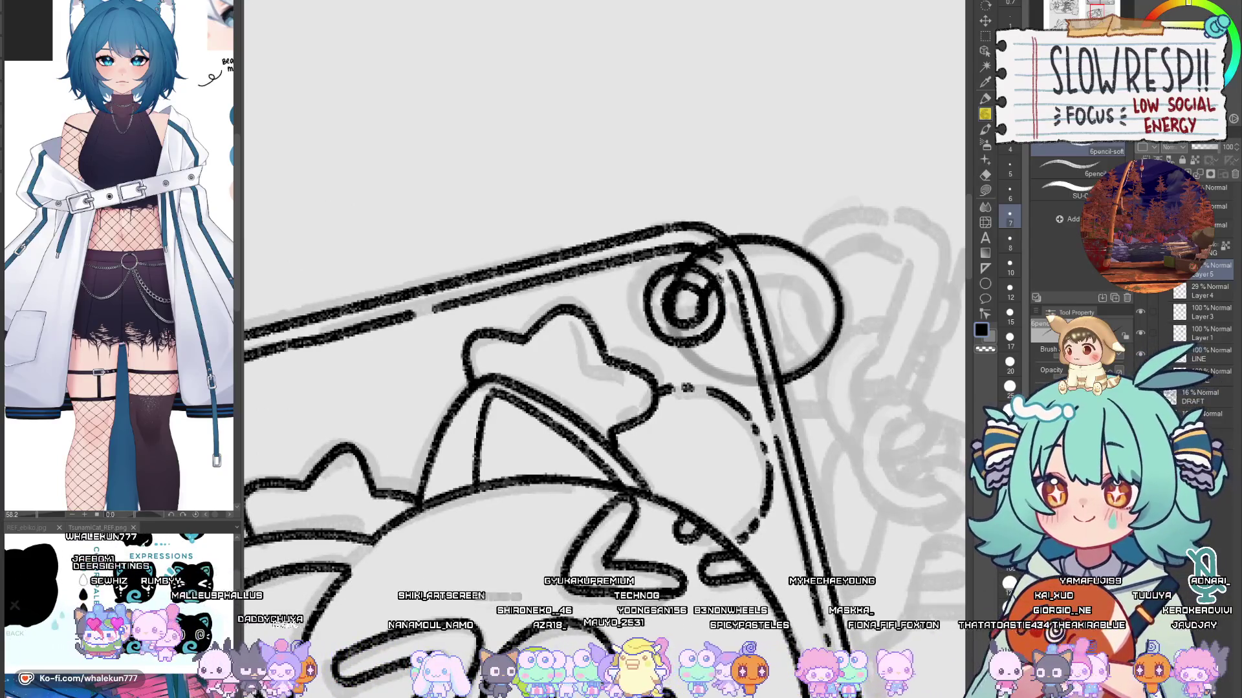
pyautogui.press('h')
pyautogui.moveTo(406, 278)
pyautogui.mouseDown()
pyautogui.moveTo(712, 333)
pyautogui.moveTo(699, 331)
pyautogui.moveTo(729, 382)
pyautogui.mouseUp()
pyautogui.hotkey('ctrl', 'z')
pyautogui.moveTo(707, 313)
pyautogui.mouseDown()
pyautogui.moveTo(704, 364)
pyautogui.moveTo(730, 378)
pyautogui.moveTo(697, 334)
pyautogui.moveTo(728, 380)
pyautogui.mouseUp()
pyautogui.hotkey('ctrl', 'z')
pyautogui.hotkey('ctrl', 'z')
pyautogui.moveTo(696, 341); pyautogui.dragTo(738, 382)
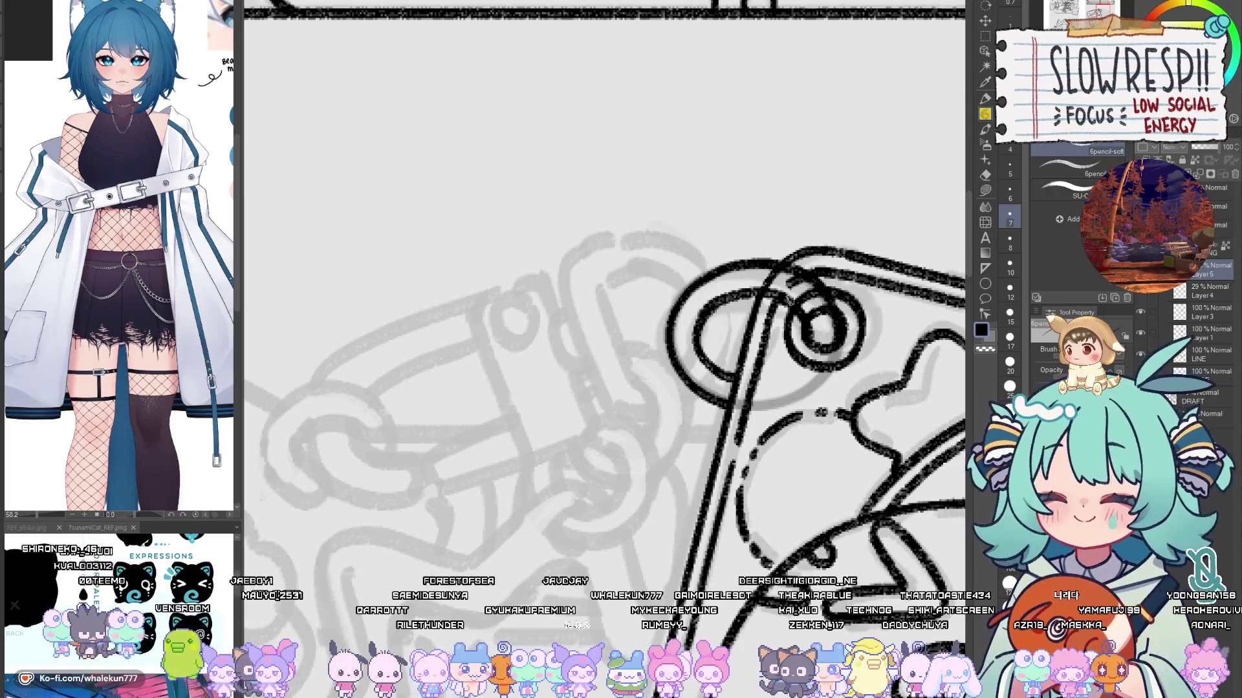
# Step: Erase the rough top of the inner ellipse, redraw its arc cleanly, and check the loop
pyautogui.moveTo(782, 306)
pyautogui.mouseDown()
pyautogui.moveTo(702, 317)
pyautogui.moveTo(776, 304)
pyautogui.mouseUp()
pyautogui.hotkey('ctrl', 'z')
pyautogui.moveTo(700, 324)
pyautogui.mouseDown()
pyautogui.moveTo(734, 294)
pyautogui.moveTo(784, 305)
pyautogui.moveTo(795, 284)
pyautogui.mouseUp()
pyautogui.hotkey('ctrl', 'z')
pyautogui.moveTo(767, 338)
pyautogui.mouseDown()
pyautogui.moveTo(679, 366)
pyautogui.moveTo(698, 379)
pyautogui.moveTo(719, 372)
pyautogui.mouseUp()
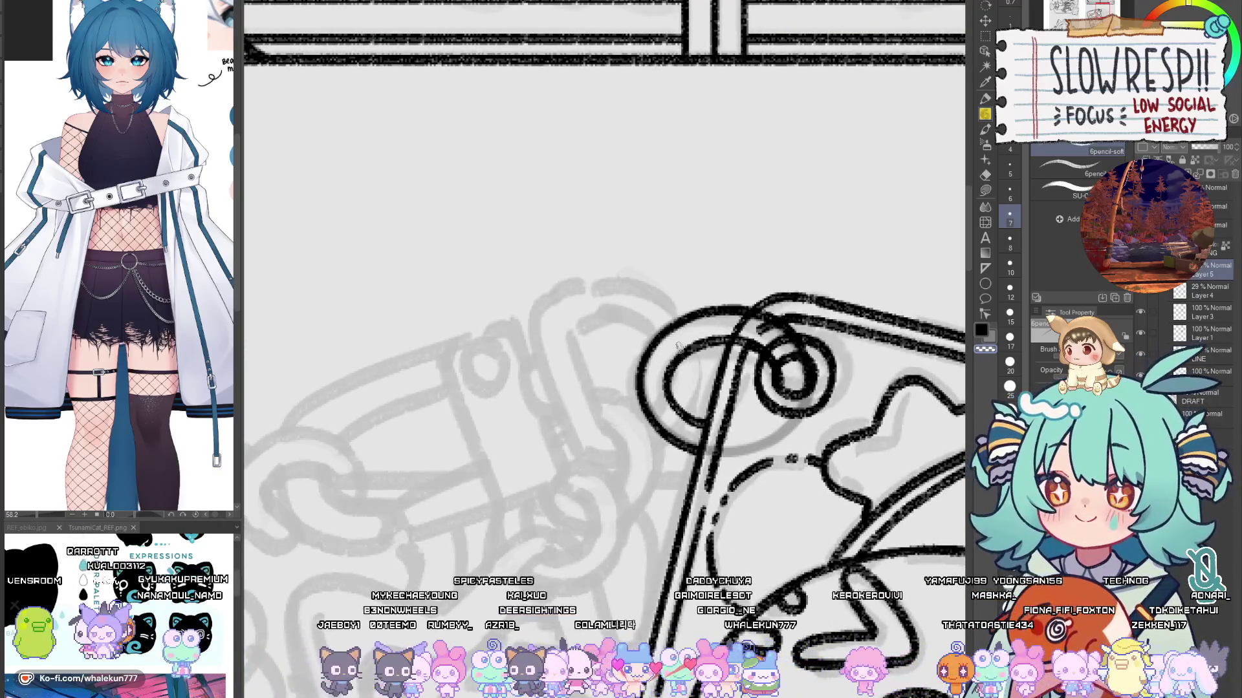
pyautogui.moveTo(783, 384); pyautogui.dragTo(922, 353)
pyautogui.scroll(-5, 681, 458)
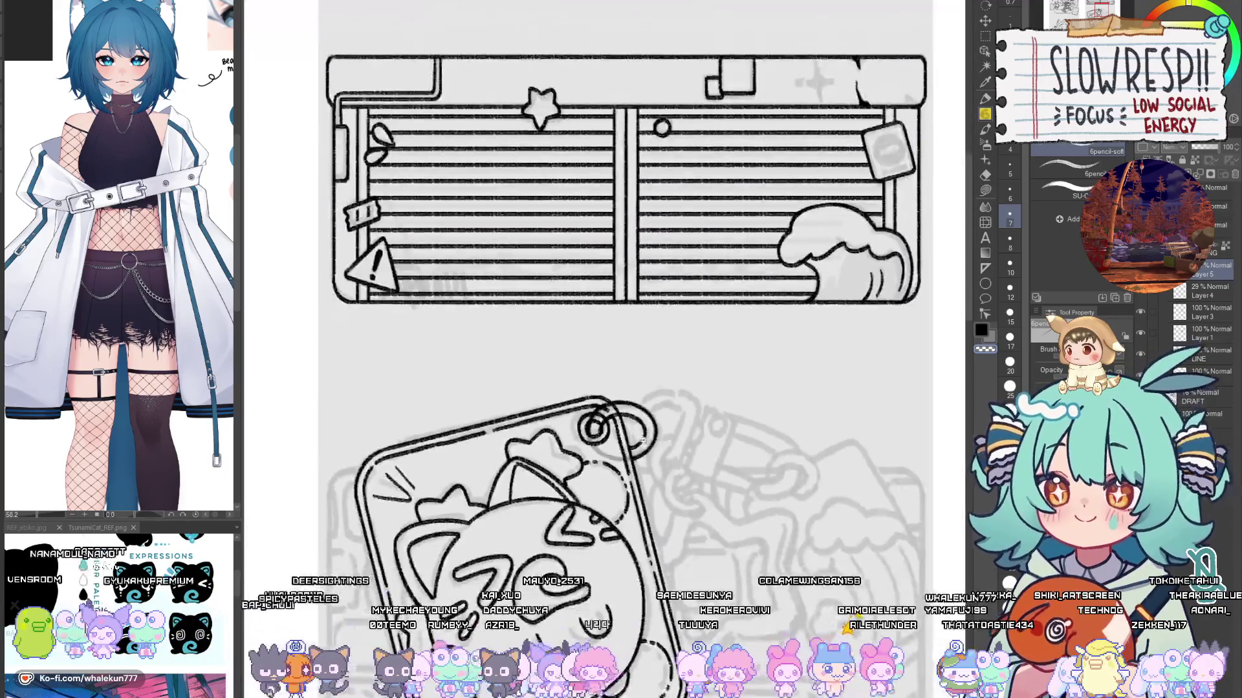
# Step: Bring the loop into view and mirror the canvas to check the drawing
pyautogui.scroll(5, 676, 414)
pyautogui.scroll(1, 671, 374)
pyautogui.moveTo(671, 373); pyautogui.dragTo(709, 362)
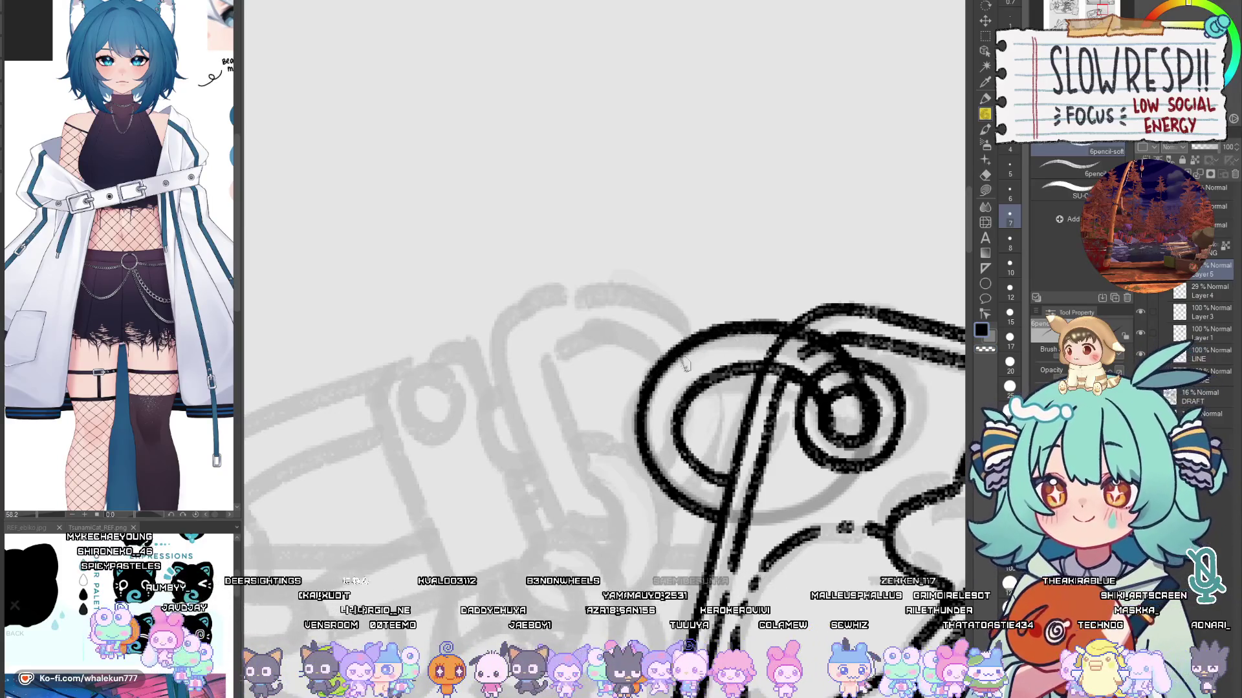
pyautogui.moveTo(702, 384); pyautogui.dragTo(729, 375)
pyautogui.press('h')
pyautogui.press('h')
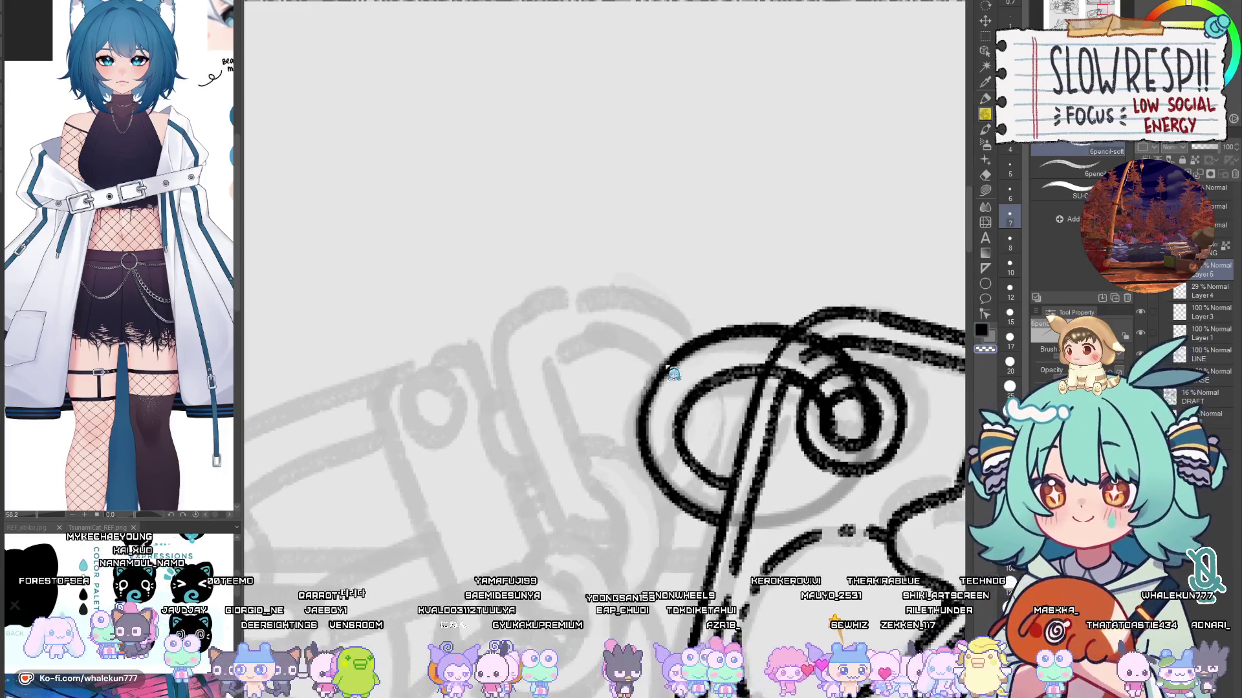
pyautogui.press('h')
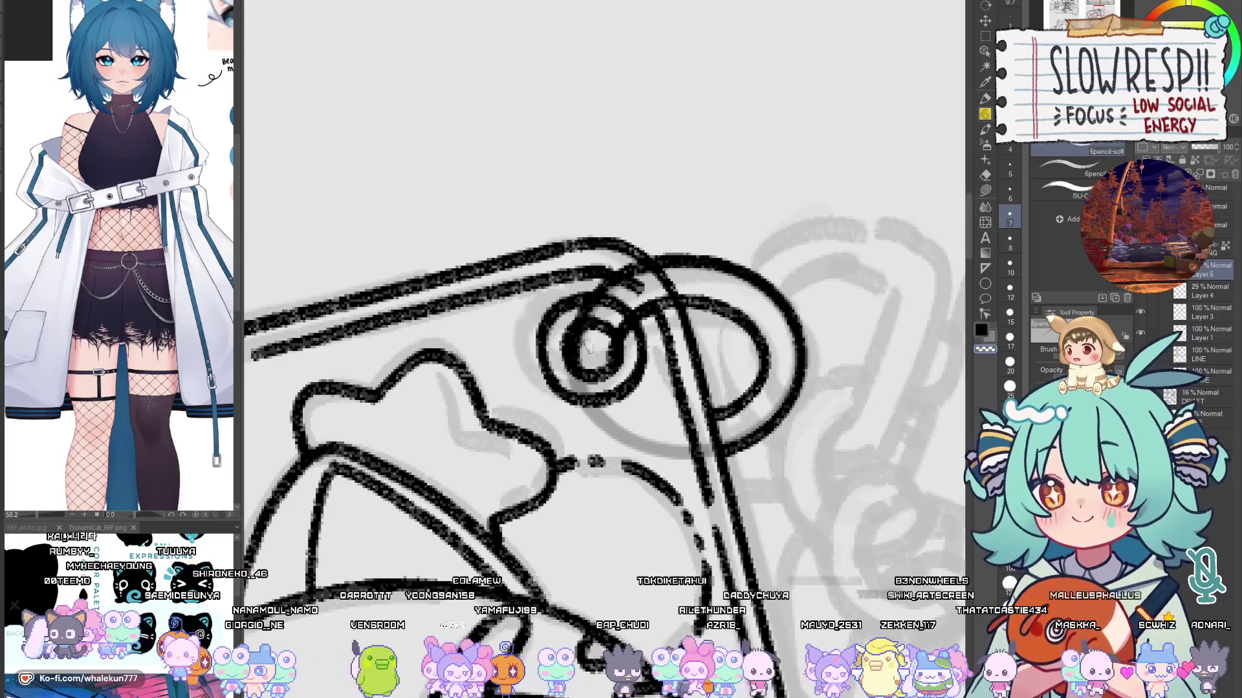
pyautogui.press('h')
pyautogui.moveTo(573, 431); pyautogui.dragTo(694, 441)
pyautogui.moveTo(596, 391)
pyautogui.mouseDown()
pyautogui.moveTo(548, 357)
pyautogui.moveTo(561, 432)
pyautogui.mouseUp()
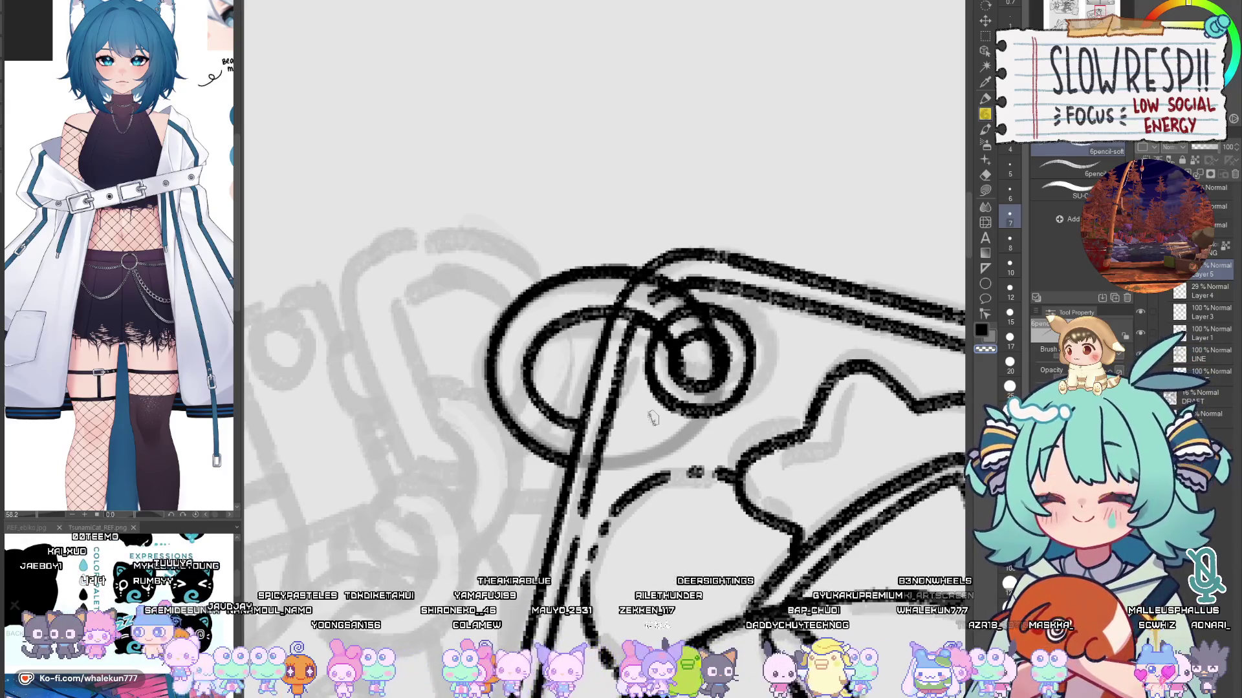
# Step: Delete the faint 29% Layer 4 and erase the stray lines along the loop's top and inside
pyautogui.click(1188, 299)
pyautogui.click(1235, 174)
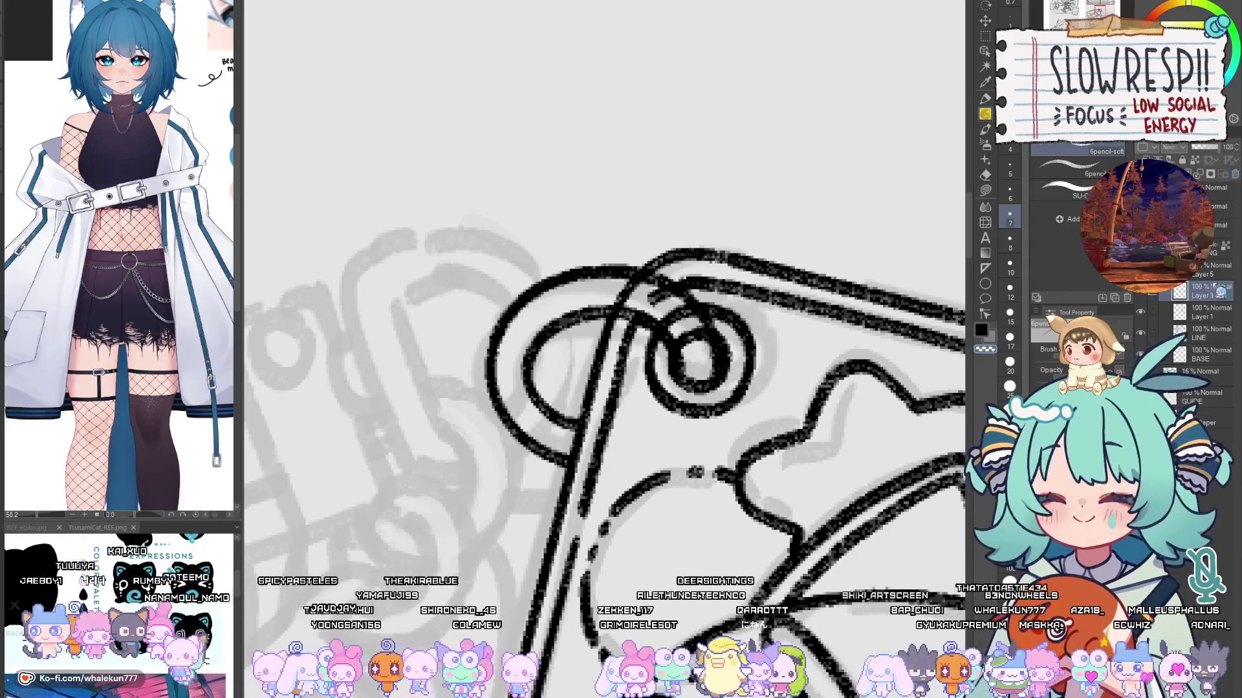
pyautogui.press('e')
pyautogui.moveTo(603, 298)
pyautogui.mouseDown()
pyautogui.moveTo(673, 295)
pyautogui.moveTo(698, 356)
pyautogui.moveTo(704, 343)
pyautogui.moveTo(714, 357)
pyautogui.mouseUp()
pyautogui.press('h')
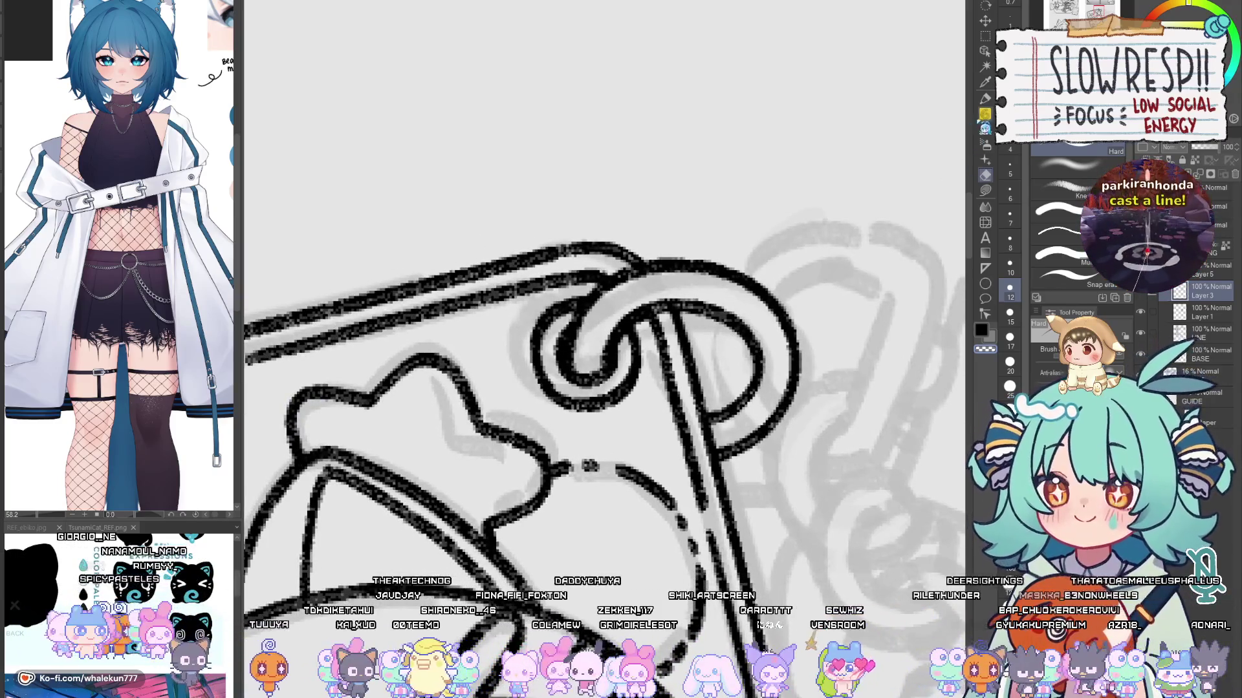
# Step: Switch back to the soft pencil, unmirror the view and move to the layer above
pyautogui.press('p')
pyautogui.scroll(-2, 763, 363)
pyautogui.scroll(3, 792, 388)
pyautogui.press('h')
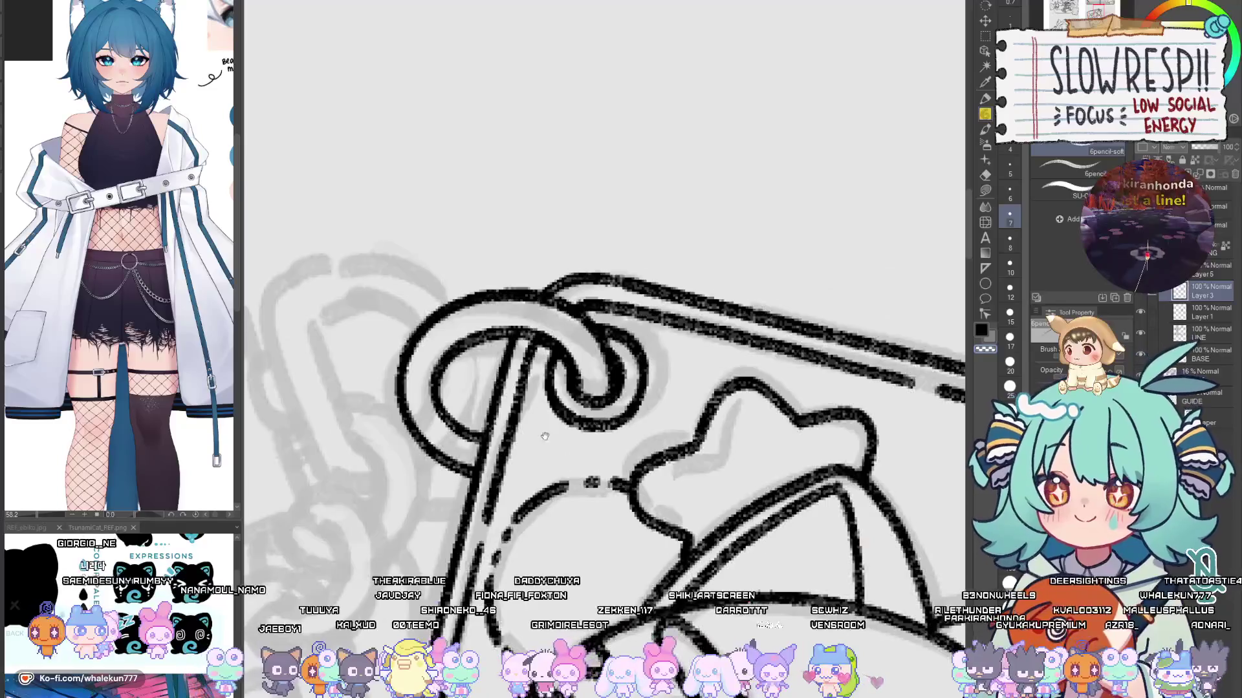
pyautogui.moveTo(401, 353); pyautogui.dragTo(653, 395)
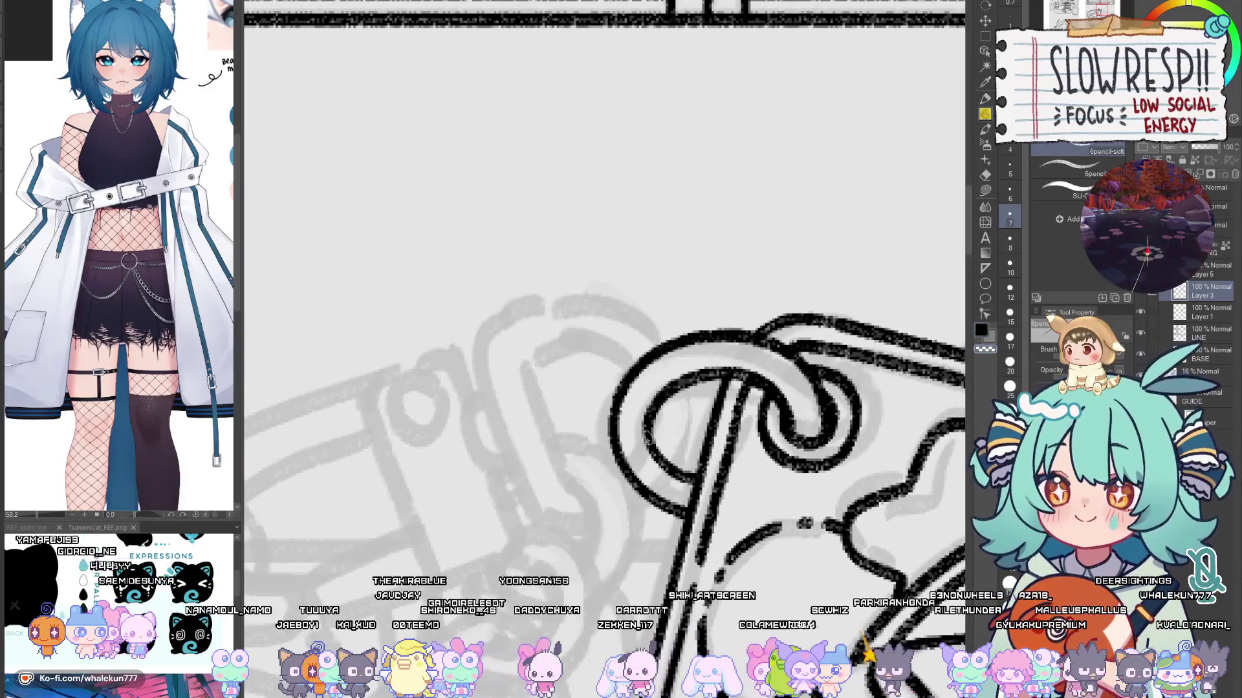
pyautogui.hotkey('alt', ']')
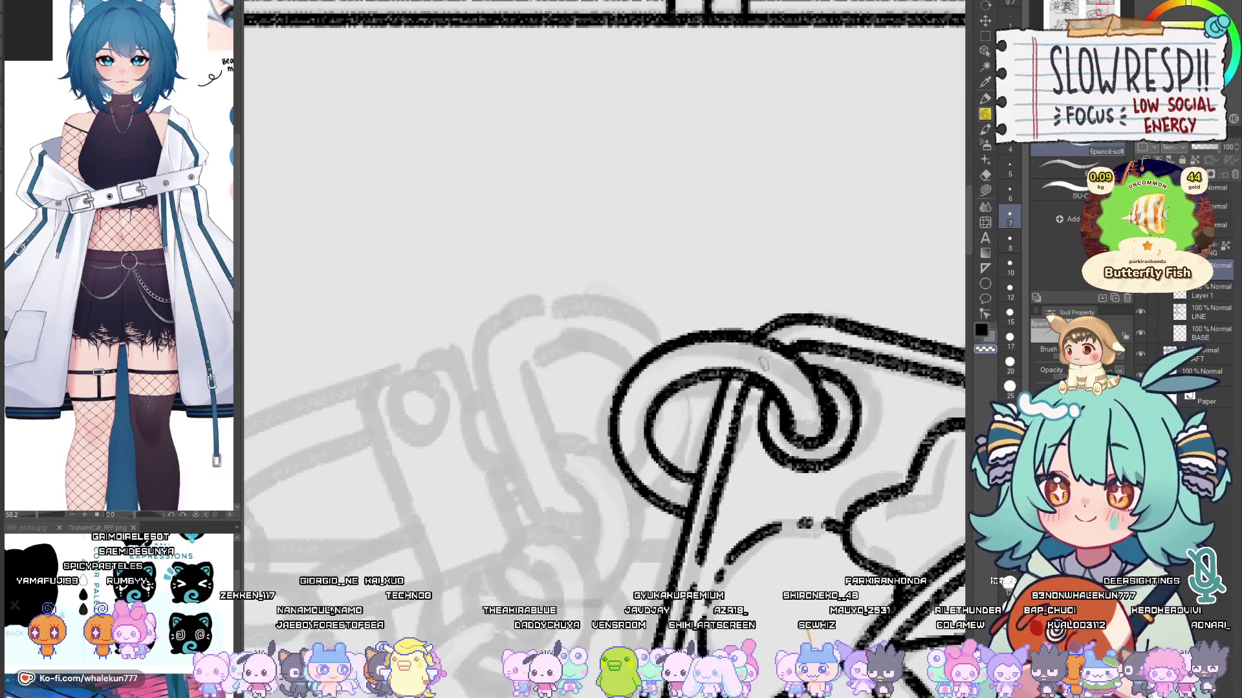
pyautogui.scroll(-1, 763, 362)
pyautogui.moveTo(647, 423)
pyautogui.mouseDown()
pyautogui.moveTo(694, 424)
pyautogui.moveTo(682, 408)
pyautogui.mouseUp()
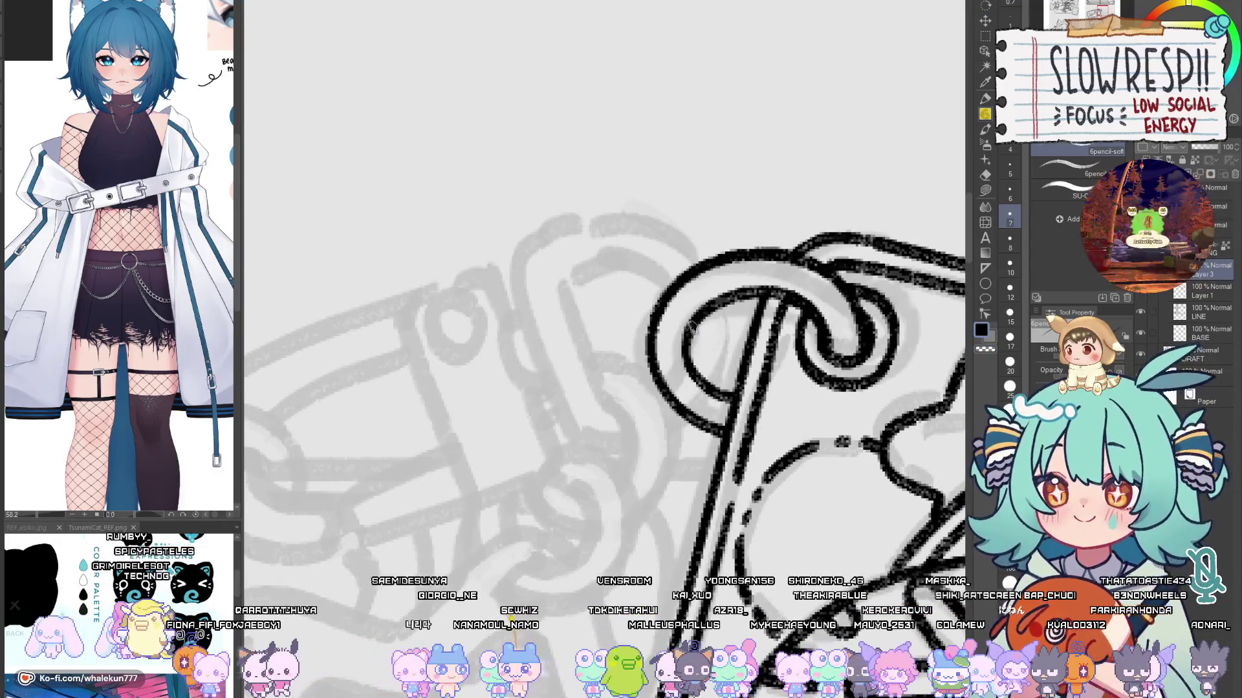
pyautogui.moveTo(713, 331)
pyautogui.mouseDown()
pyautogui.moveTo(726, 338)
pyautogui.moveTo(707, 407)
pyautogui.mouseUp()
pyautogui.hotkey('ctrl', 'z')
# Step: Draw a black arc over the top of the loop curving down through it, nudged slightly left
pyautogui.moveTo(719, 315)
pyautogui.mouseDown()
pyautogui.moveTo(692, 407)
pyautogui.moveTo(668, 434)
pyautogui.mouseUp()
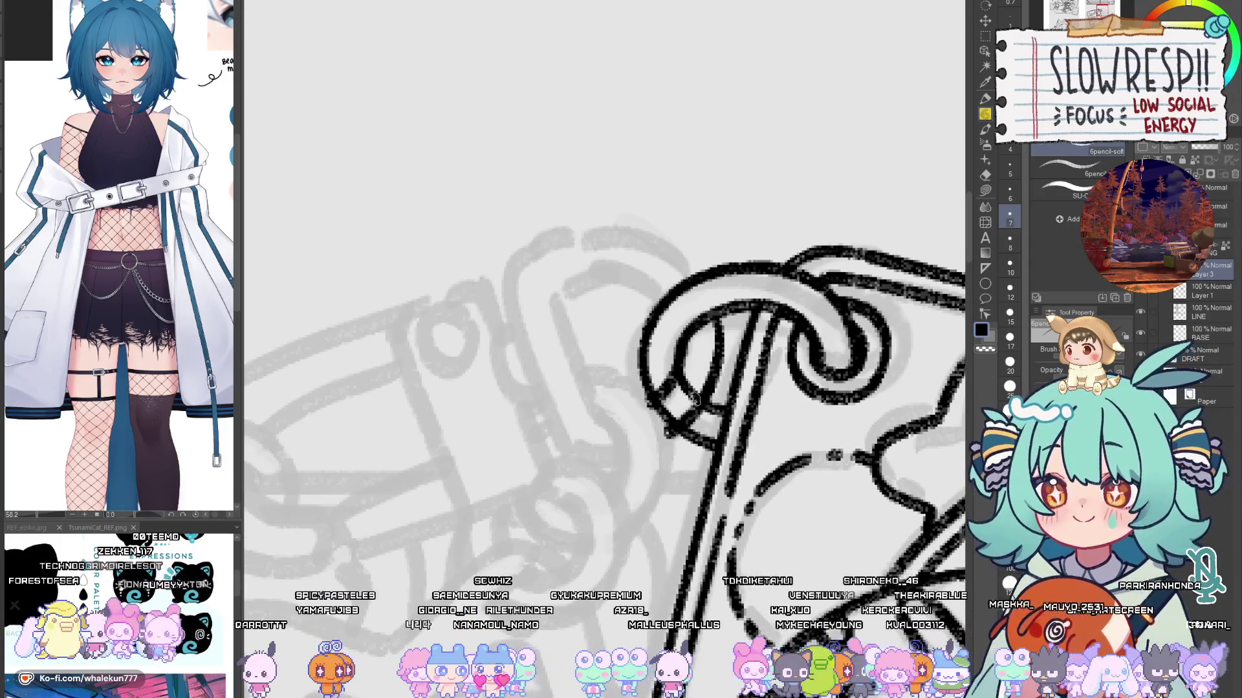
pyautogui.hotkey('ctrl', 'z')
pyautogui.moveTo(718, 314)
pyautogui.mouseDown()
pyautogui.moveTo(703, 404)
pyautogui.moveTo(673, 439)
pyautogui.mouseUp()
pyautogui.hotkey('ctrl', 'z')
pyautogui.hotkey('ctrl', 'z')
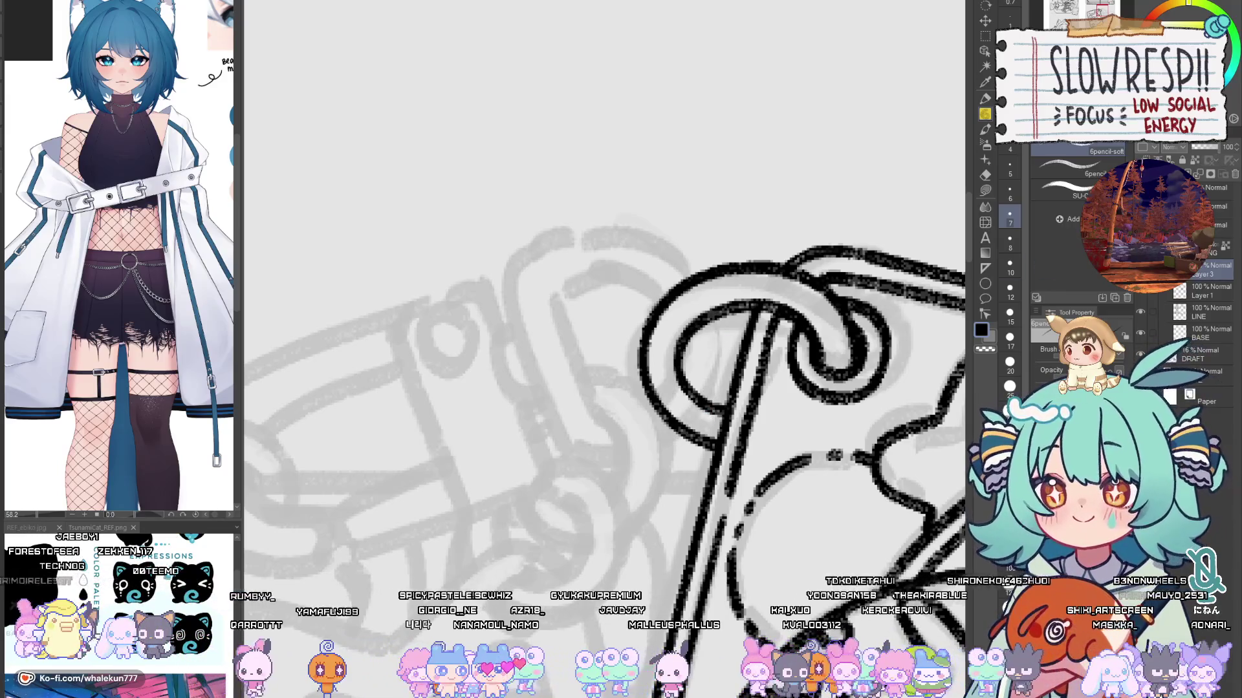
pyautogui.press('h')
pyautogui.press('h')
pyautogui.press('h')
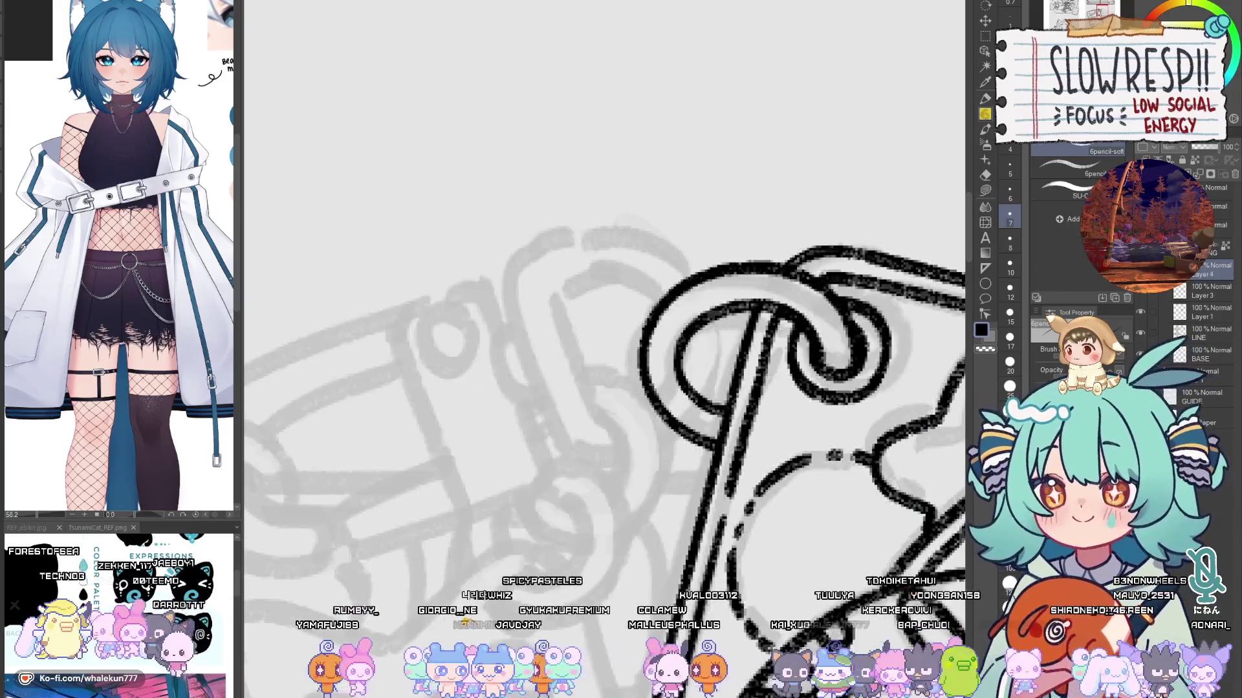
pyautogui.moveTo(639, 243)
pyautogui.mouseDown()
pyautogui.moveTo(730, 252)
pyautogui.moveTo(659, 245)
pyautogui.moveTo(602, 433)
pyautogui.moveTo(611, 449)
pyautogui.mouseUp()
pyautogui.hotkey('ctrl', 'z')
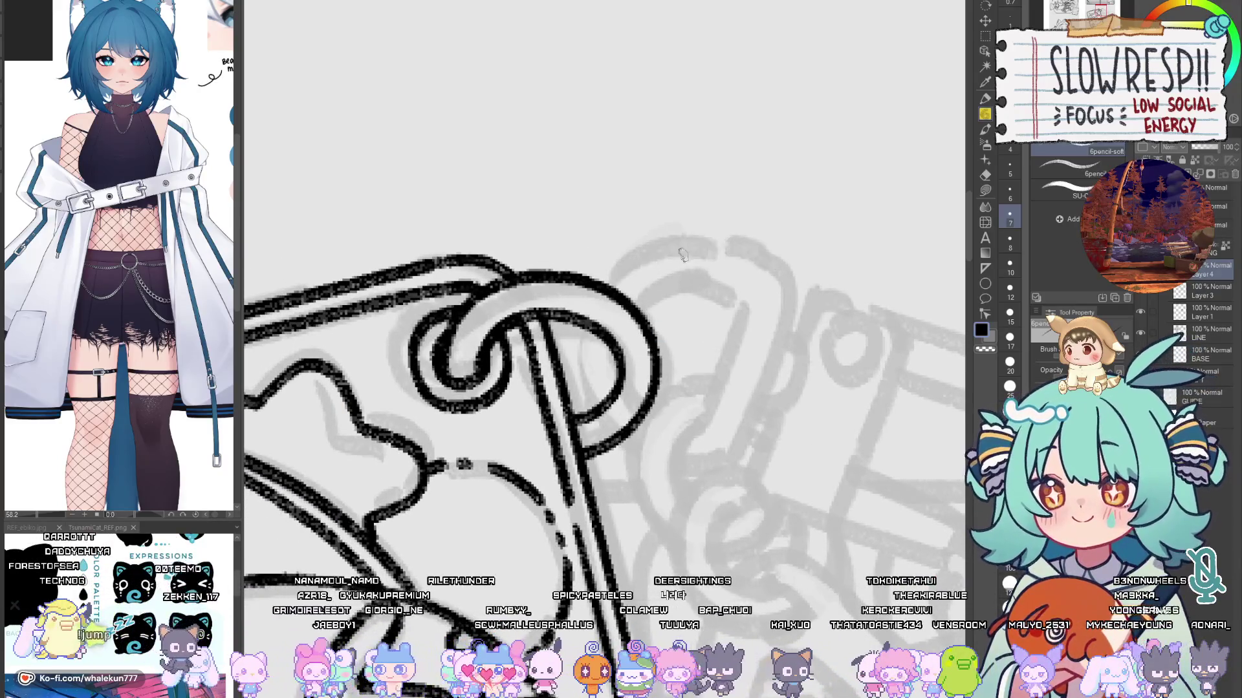
pyautogui.moveTo(751, 251)
pyautogui.mouseDown()
pyautogui.moveTo(640, 257)
pyautogui.moveTo(631, 445)
pyautogui.mouseUp()
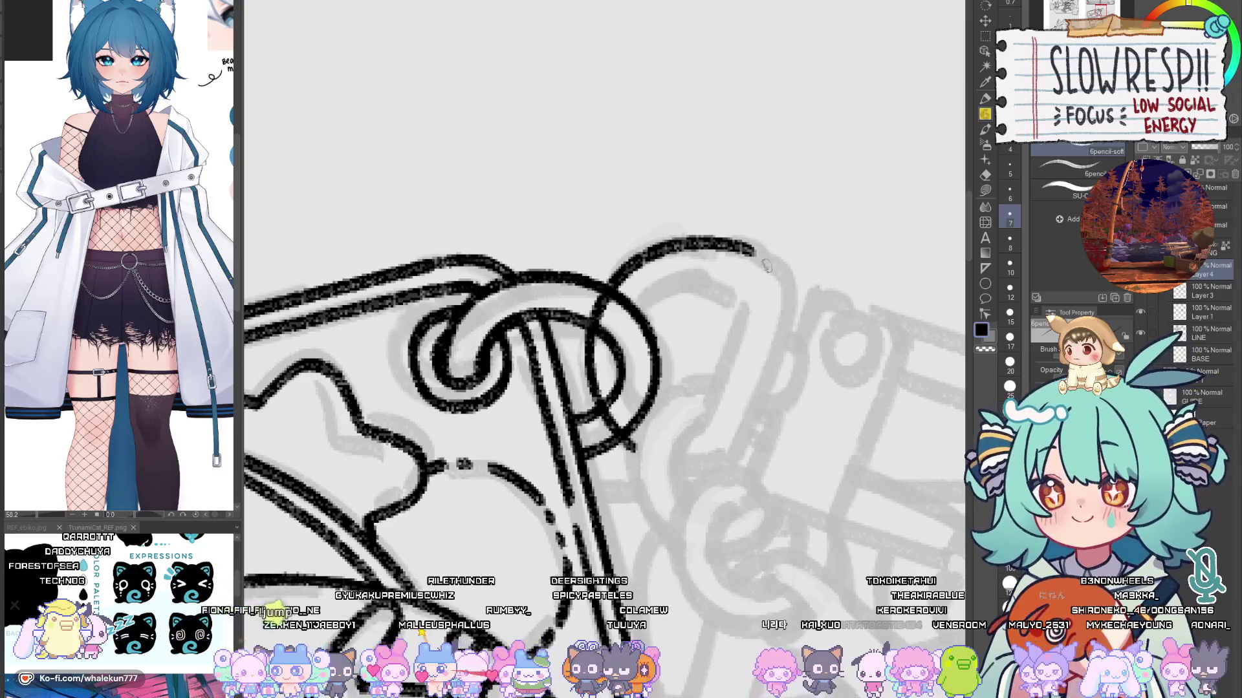
pyautogui.press('k')
pyautogui.moveTo(743, 359); pyautogui.dragTo(736, 364)
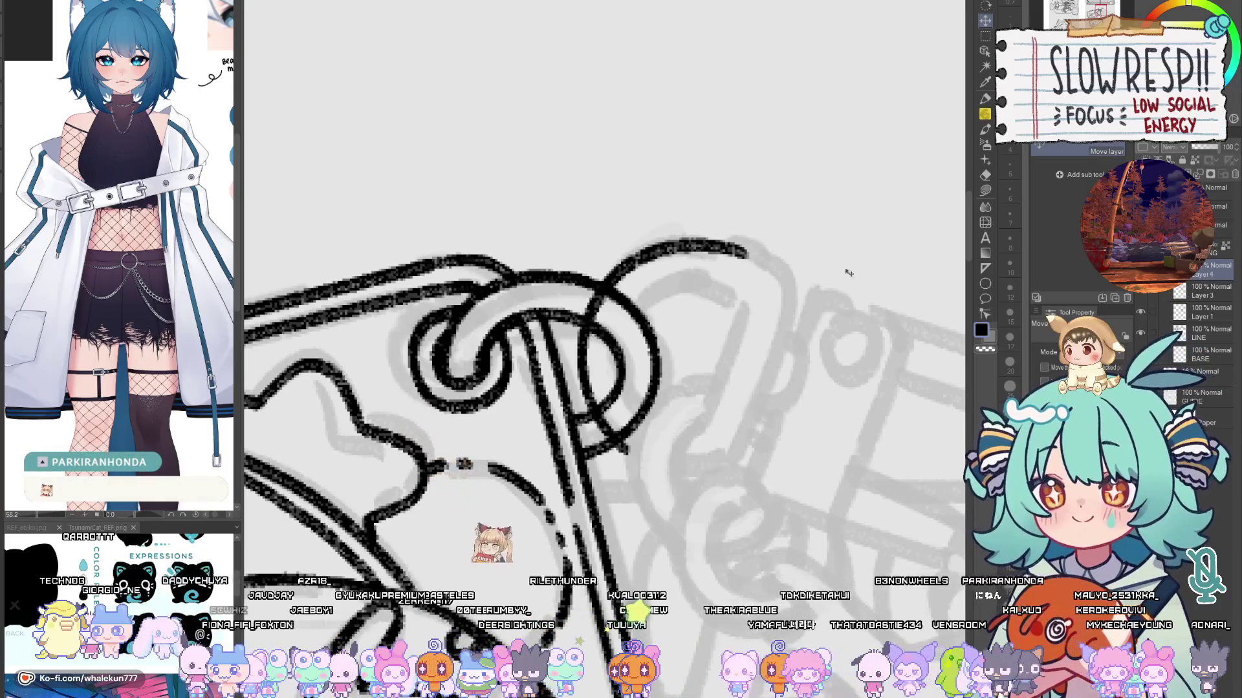
# Step: With the soft pencil, try short strokes inside and down from the right loop
pyautogui.click(985, 130)
pyautogui.moveTo(643, 365)
pyautogui.mouseDown()
pyautogui.moveTo(629, 315)
pyautogui.moveTo(625, 361)
pyautogui.mouseUp()
pyautogui.hotkey('ctrl', 'z')
pyautogui.moveTo(602, 305); pyautogui.dragTo(625, 361)
pyautogui.hotkey('ctrl', 'z')
pyautogui.moveTo(602, 306); pyautogui.dragTo(642, 427)
pyautogui.moveTo(640, 328)
pyautogui.mouseDown()
pyautogui.moveTo(733, 297)
pyautogui.moveTo(710, 295)
pyautogui.moveTo(751, 295)
pyautogui.moveTo(656, 320)
pyautogui.moveTo(753, 295)
pyautogui.mouseUp()
pyautogui.hotkey('ctrl', 'z')
pyautogui.hotkey('ctrl', 'z')
pyautogui.hotkey('ctrl', 'z')
pyautogui.moveTo(637, 329)
pyautogui.mouseDown()
pyautogui.moveTo(731, 305)
pyautogui.moveTo(747, 317)
pyautogui.moveTo(733, 313)
pyautogui.moveTo(694, 412)
pyautogui.mouseUp()
pyautogui.hotkey('ctrl', 'z')
pyautogui.moveTo(735, 310); pyautogui.dragTo(703, 411)
pyautogui.hotkey('ctrl', 'z')
pyautogui.hotkey('ctrl', 'z')
pyautogui.moveTo(735, 311); pyautogui.dragTo(695, 424)
pyautogui.hotkey('ctrl', 'z')
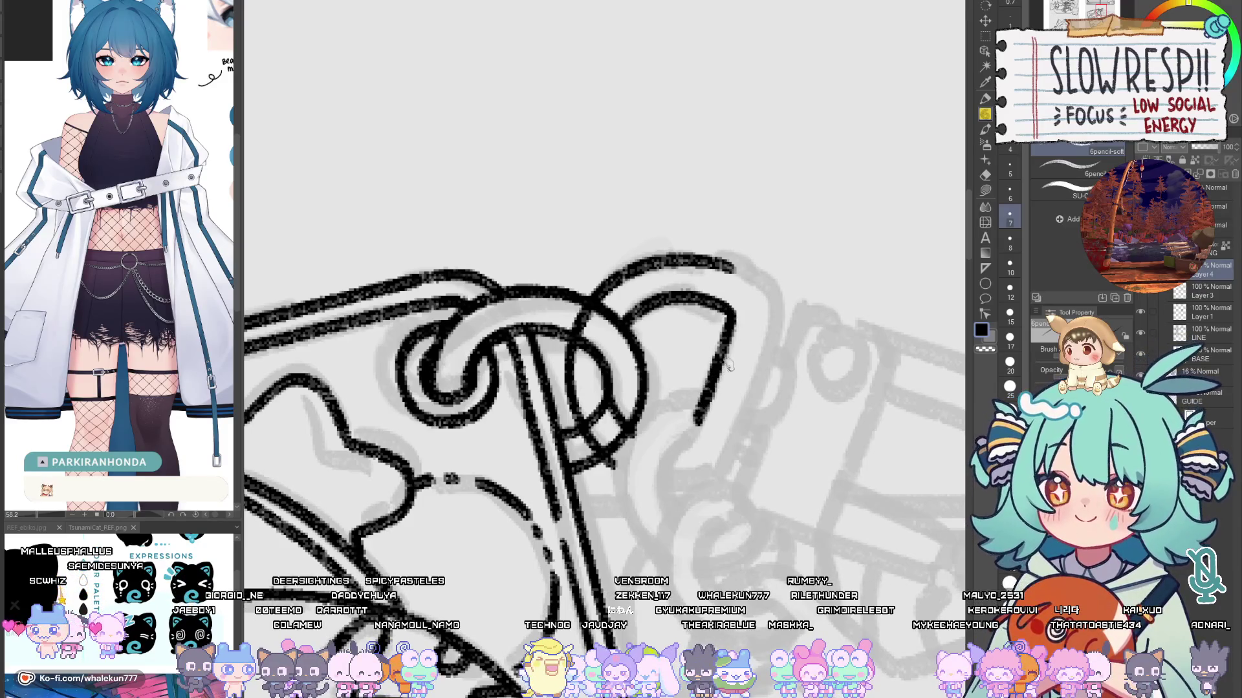
pyautogui.moveTo(727, 366); pyautogui.dragTo(761, 350)
# Step: Draw a long line running down beside the loop
pyautogui.press('e')
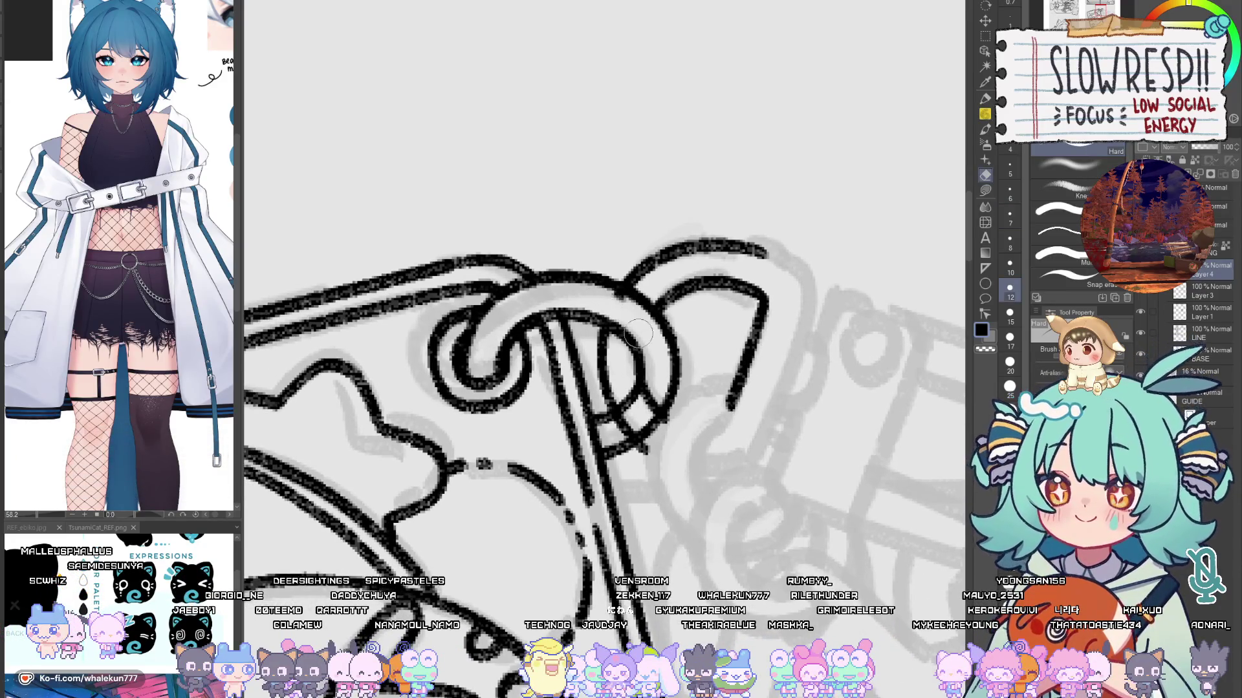
pyautogui.press('h')
pyautogui.click(987, 124)
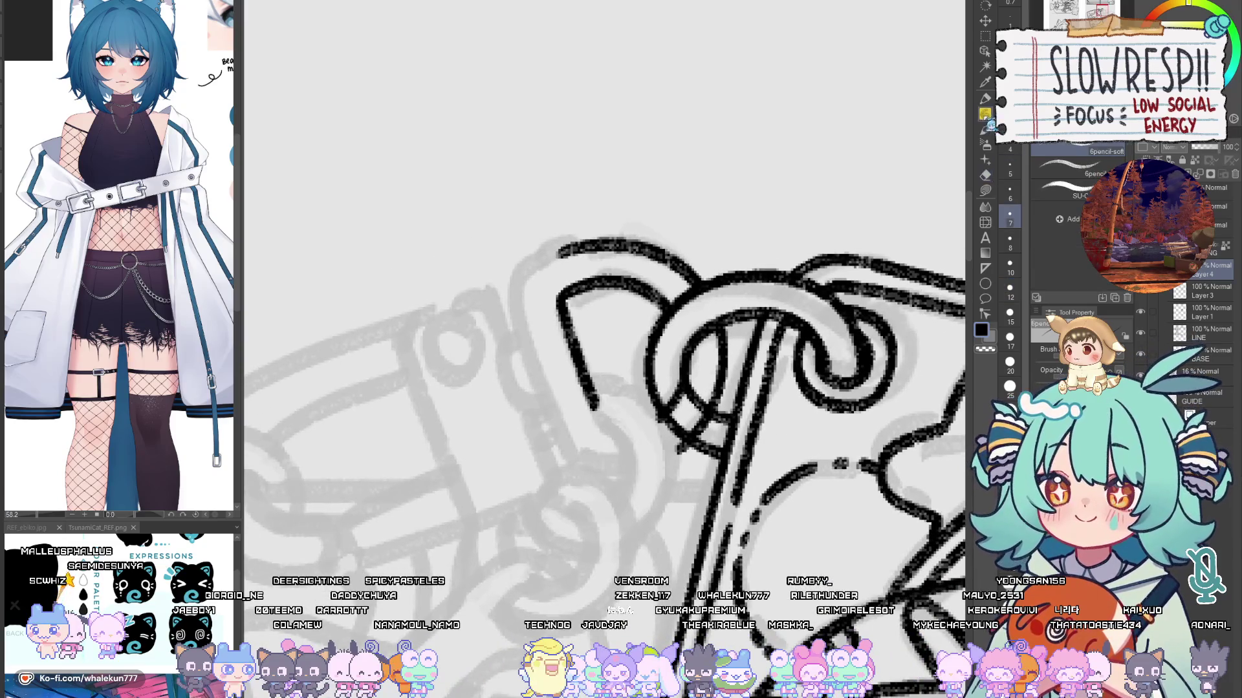
pyautogui.moveTo(651, 373); pyautogui.dragTo(725, 407)
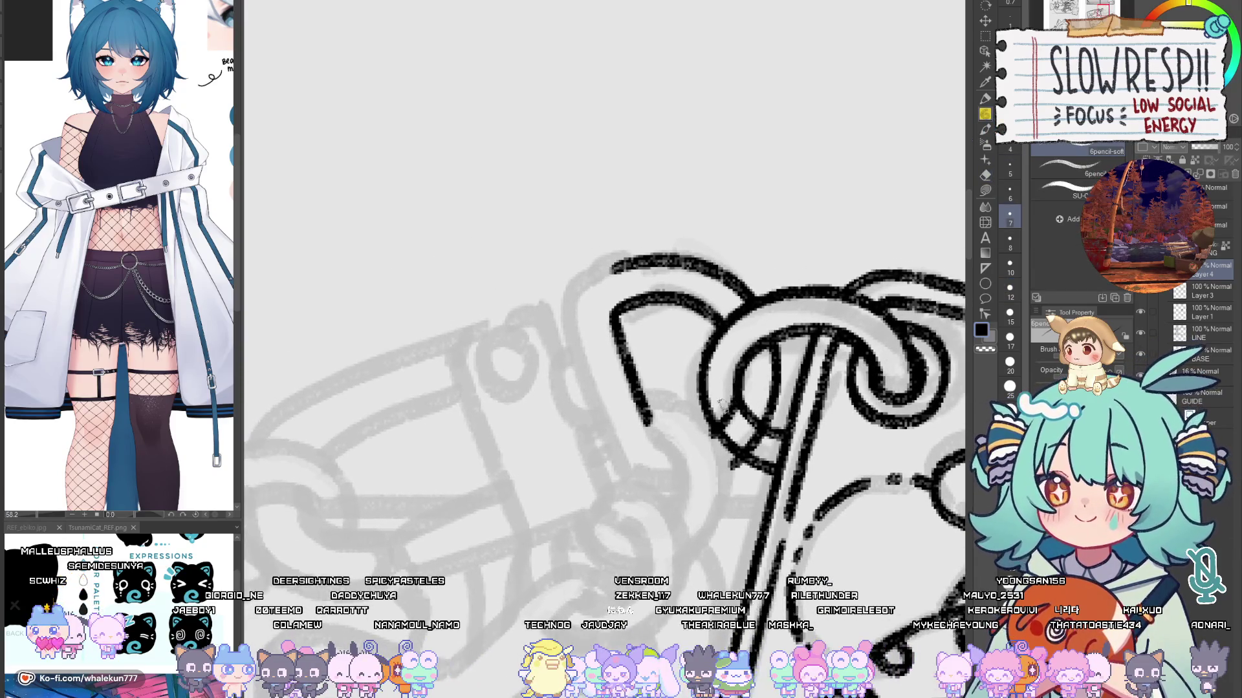
pyautogui.moveTo(590, 309)
pyautogui.mouseDown()
pyautogui.moveTo(583, 363)
pyautogui.moveTo(626, 463)
pyautogui.moveTo(587, 320)
pyautogui.moveTo(642, 495)
pyautogui.moveTo(597, 318)
pyautogui.moveTo(641, 493)
pyautogui.mouseUp()
pyautogui.hotkey('ctrl', 'z')
# Step: Draw the clasp's left side and join it to the upper line
pyautogui.hotkey('ctrl', 'z')
pyautogui.hotkey('ctrl', 'z')
pyautogui.moveTo(590, 301)
pyautogui.mouseDown()
pyautogui.moveTo(587, 340)
pyautogui.moveTo(640, 497)
pyautogui.mouseUp()
pyautogui.scroll(1, 663, 355)
pyautogui.moveTo(631, 342); pyautogui.dragTo(705, 309)
pyautogui.hotkey('ctrl', 'z')
pyautogui.hotkey('ctrl', 'z')
pyautogui.hotkey('ctrl', 'z')
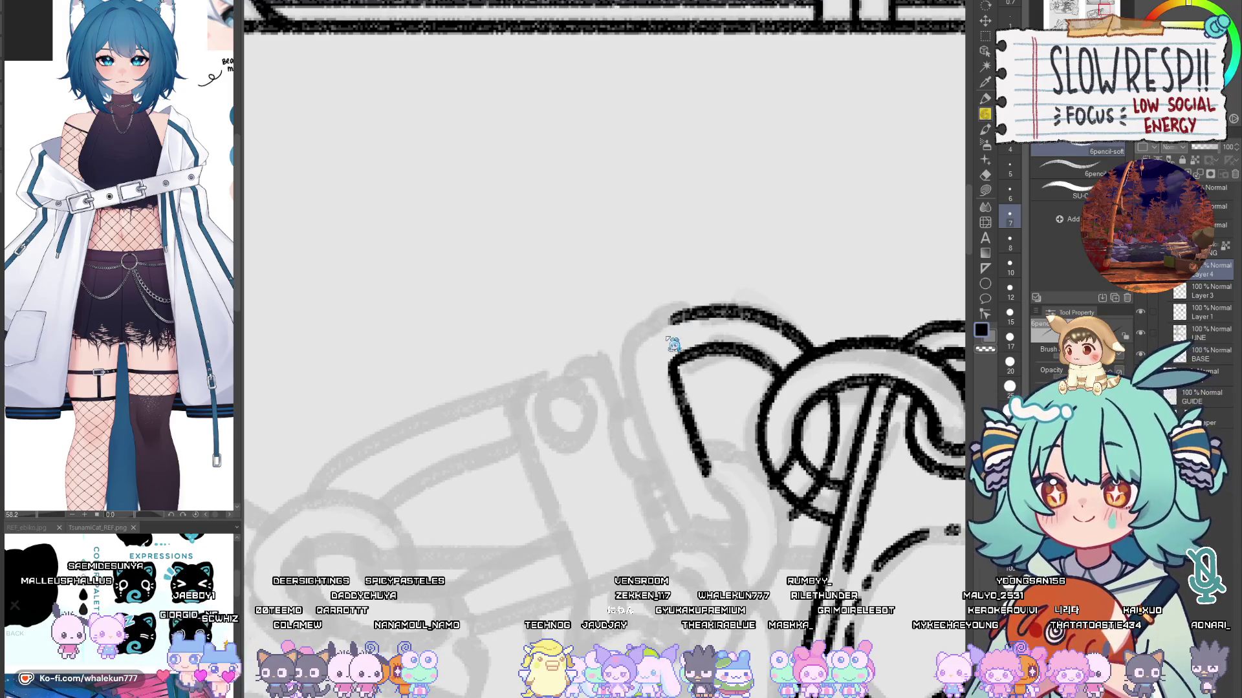
pyautogui.moveTo(634, 338); pyautogui.dragTo(676, 508)
pyautogui.hotkey('ctrl', 'z')
pyautogui.moveTo(636, 340); pyautogui.dragTo(675, 504)
pyautogui.hotkey('ctrl', 'z')
pyautogui.moveTo(628, 337); pyautogui.dragTo(676, 507)
pyautogui.hotkey('ctrl', 'z')
pyautogui.moveTo(626, 343); pyautogui.dragTo(678, 520)
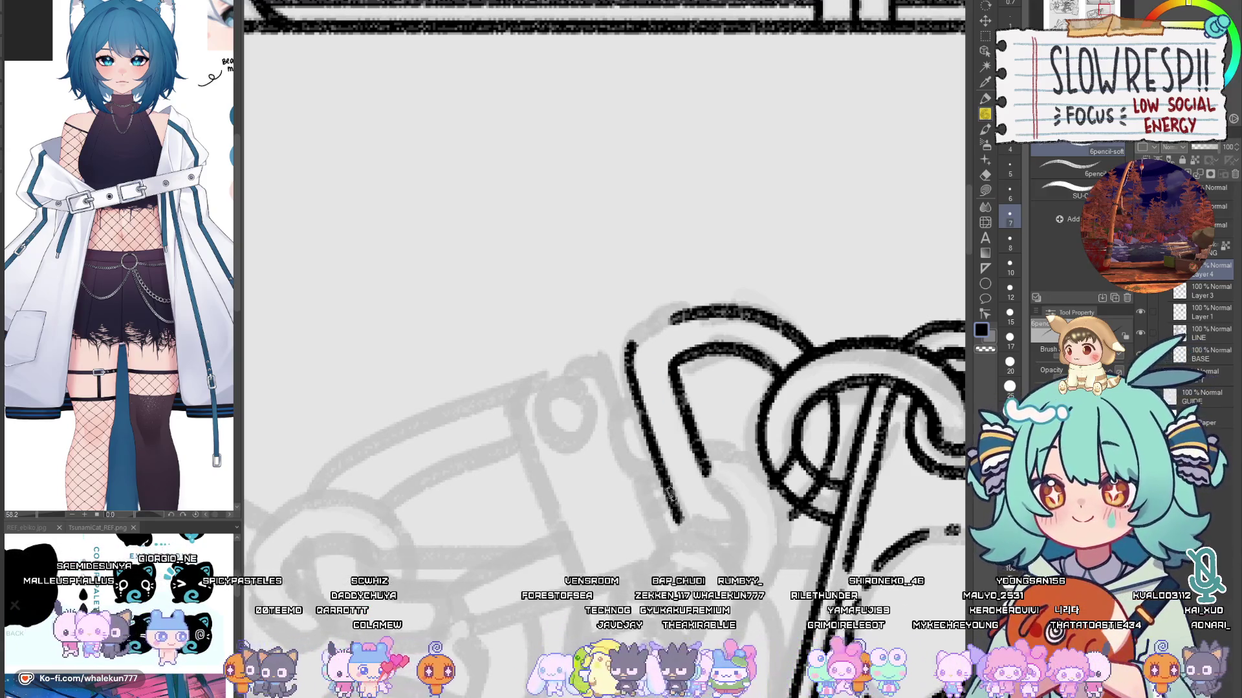
pyautogui.moveTo(627, 352)
pyautogui.mouseDown()
pyautogui.moveTo(657, 323)
pyautogui.moveTo(657, 435)
pyautogui.moveTo(715, 296)
pyautogui.mouseUp()
# Step: Draw the clasp's lower edge and a curved line up toward the loop
pyautogui.moveTo(667, 471); pyautogui.dragTo(658, 391)
pyautogui.press('h')
pyautogui.press('h')
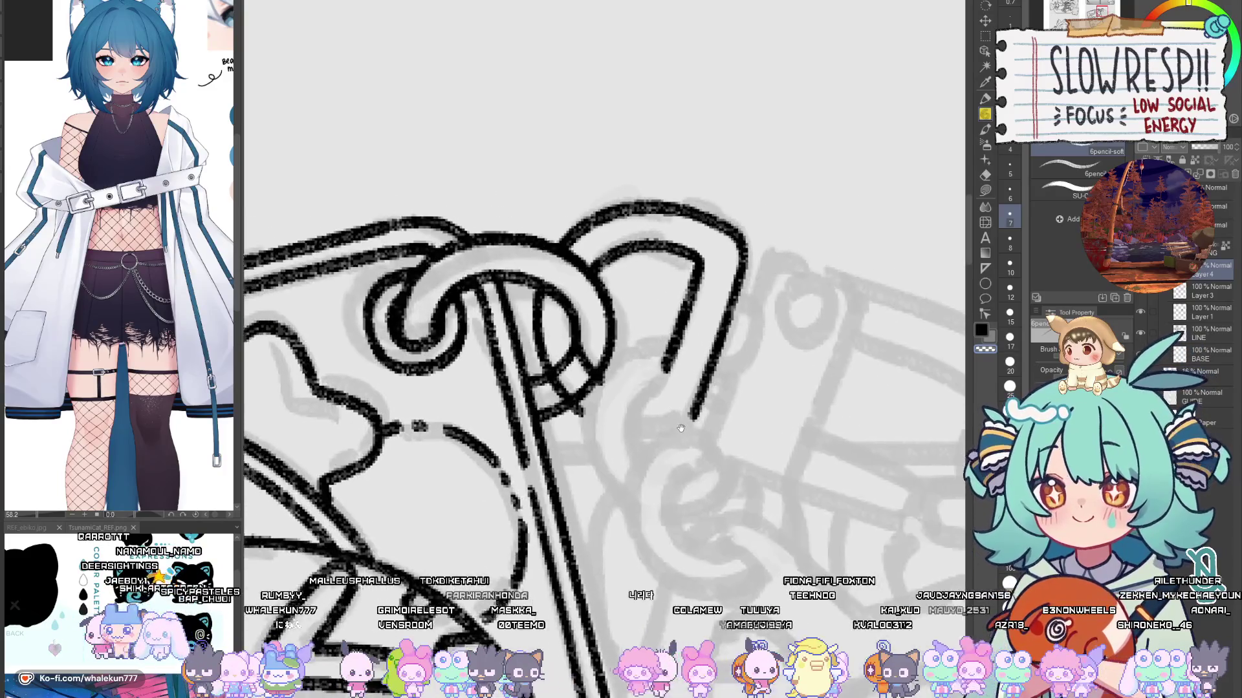
pyautogui.moveTo(608, 386)
pyautogui.mouseDown()
pyautogui.moveTo(657, 405)
pyautogui.moveTo(672, 359)
pyautogui.moveTo(671, 504)
pyautogui.moveTo(550, 493)
pyautogui.mouseUp()
pyautogui.moveTo(493, 363); pyautogui.dragTo(534, 390)
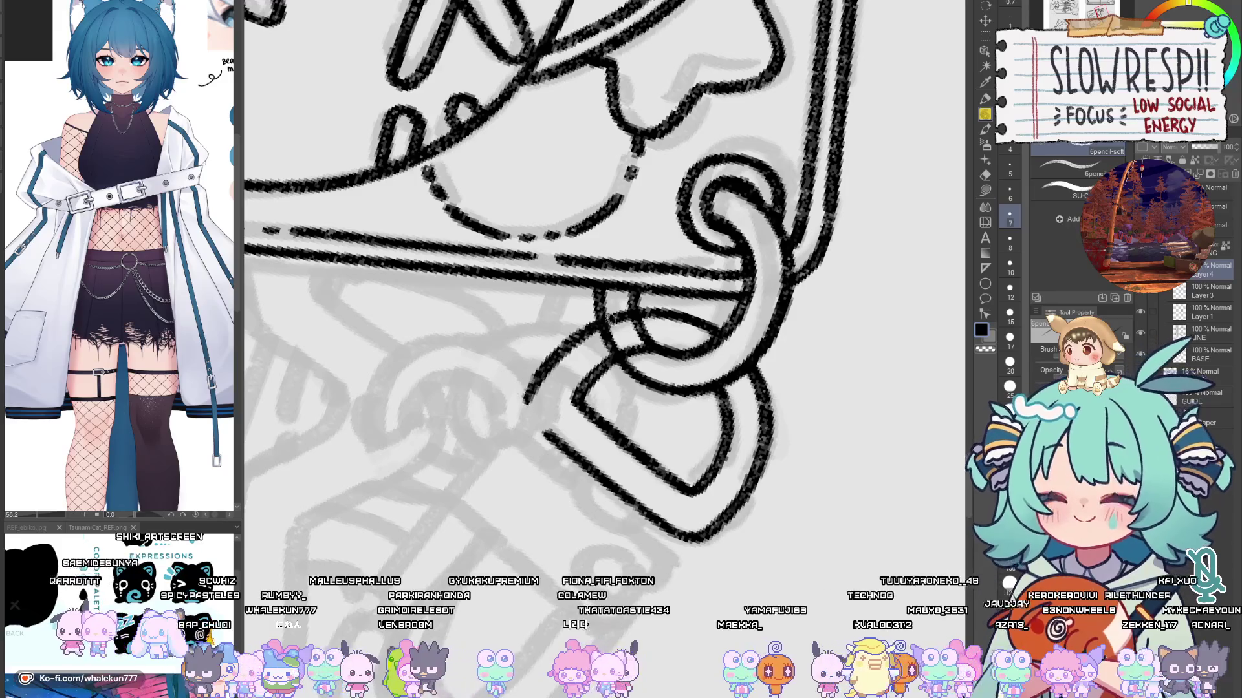
pyautogui.moveTo(527, 401)
pyautogui.mouseDown()
pyautogui.moveTo(626, 317)
pyautogui.moveTo(558, 357)
pyautogui.moveTo(624, 330)
pyautogui.mouseUp()
pyautogui.hotkey('ctrl', 'z')
pyautogui.moveTo(686, 304)
pyautogui.mouseDown()
pyautogui.moveTo(711, 329)
pyautogui.moveTo(720, 419)
pyautogui.mouseUp()
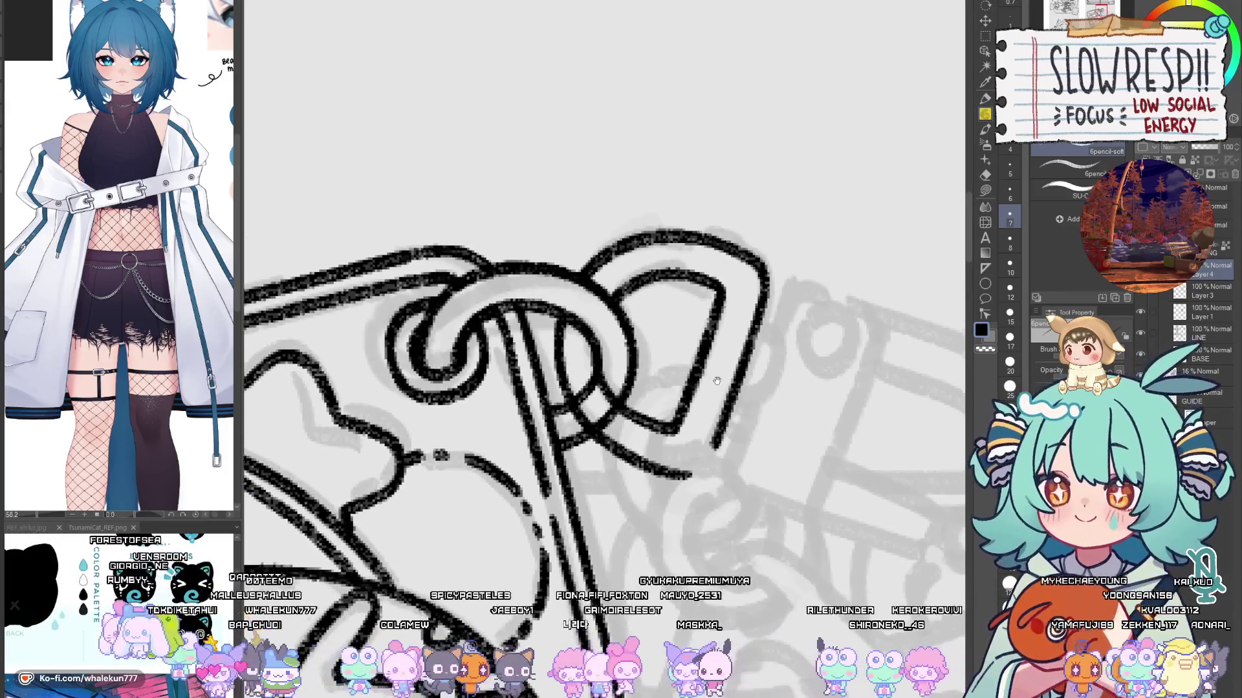
pyautogui.scroll(-2, 628, 343)
pyautogui.moveTo(678, 414); pyautogui.dragTo(717, 369)
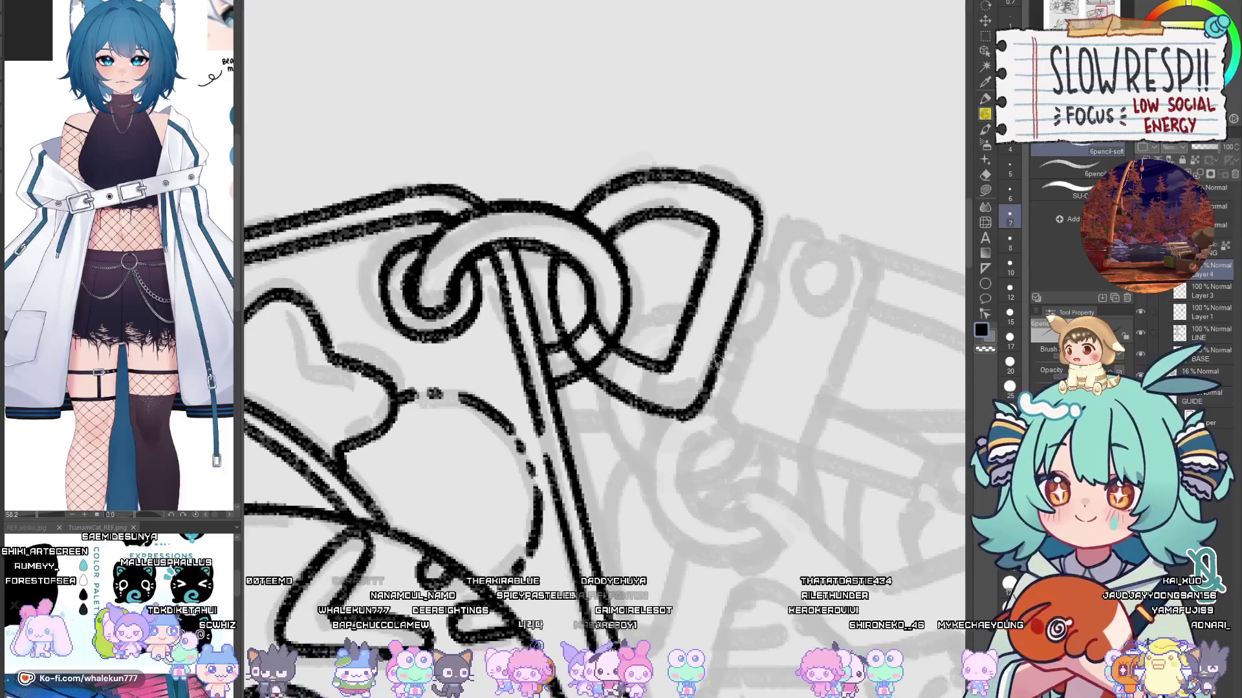
pyautogui.hotkey('ctrl', 'z')
pyautogui.moveTo(675, 417)
pyautogui.mouseDown()
pyautogui.moveTo(718, 364)
pyautogui.moveTo(692, 406)
pyautogui.moveTo(706, 388)
pyautogui.mouseUp()
pyautogui.hotkey('ctrl', 'z')
pyautogui.hotkey('ctrl', 'z')
pyautogui.hotkey('ctrl', 'z')
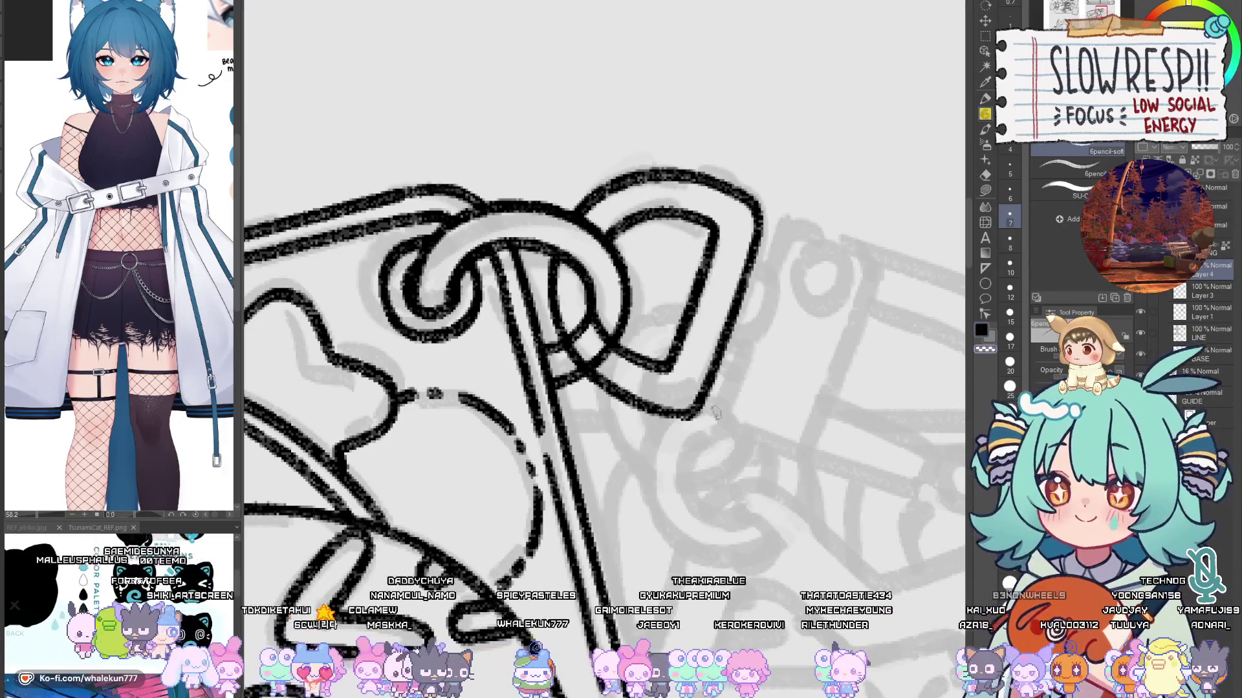
# Step: Add the small curved side tab joining back into the line
pyautogui.scroll(-5, 783, 347)
pyautogui.scroll(6, 657, 392)
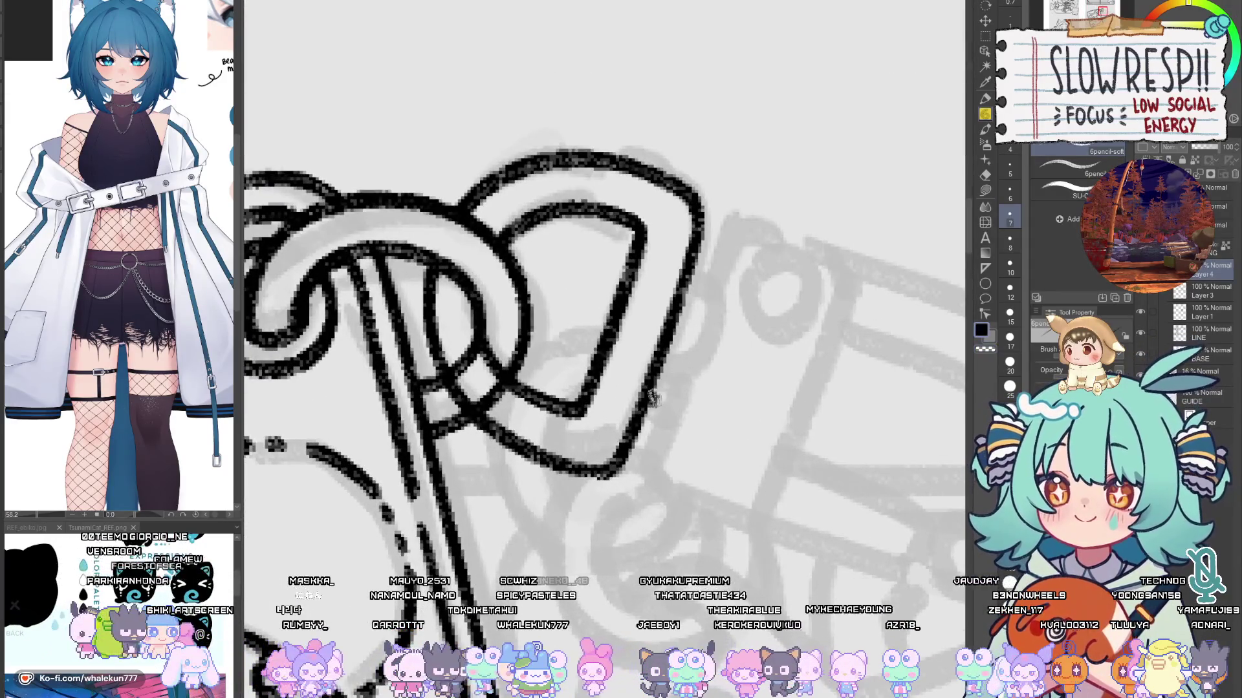
pyautogui.moveTo(650, 407)
pyautogui.mouseDown()
pyautogui.moveTo(698, 368)
pyautogui.moveTo(708, 335)
pyautogui.moveTo(668, 404)
pyautogui.moveTo(710, 327)
pyautogui.moveTo(676, 388)
pyautogui.moveTo(702, 343)
pyautogui.mouseUp()
pyautogui.hotkey('ctrl', 'z')
pyautogui.hotkey('ctrl', 'z')
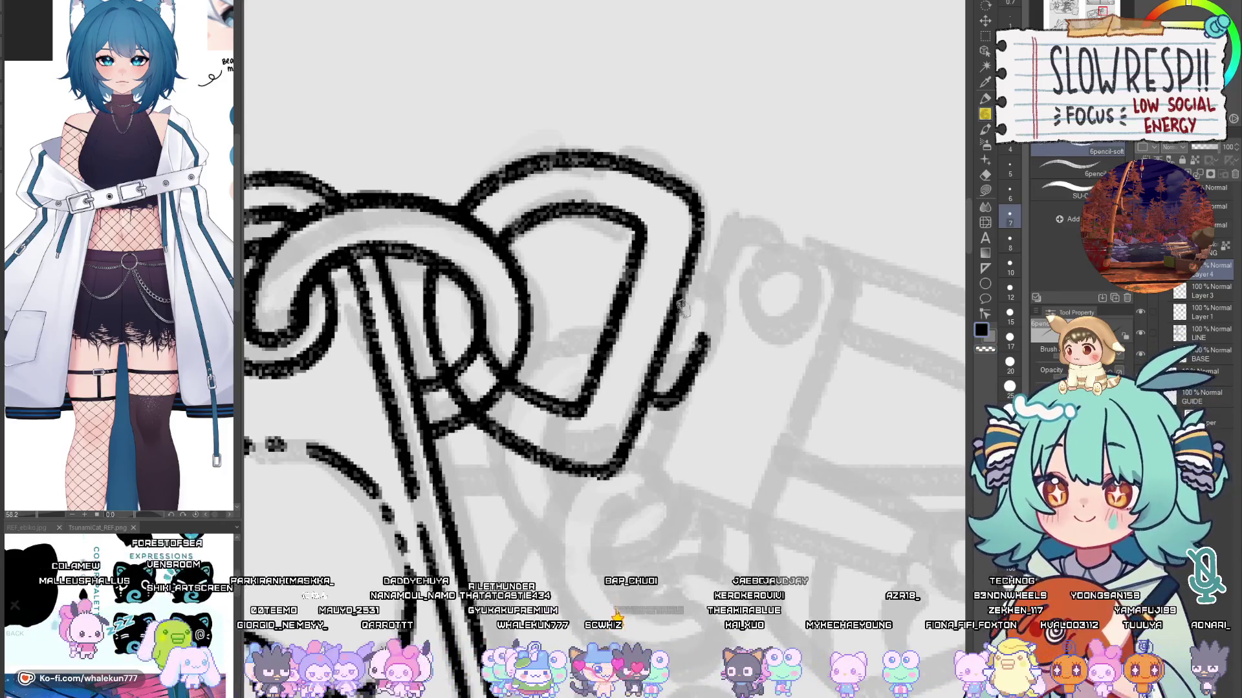
pyautogui.hotkey('ctrl', 'z')
pyautogui.moveTo(648, 412)
pyautogui.mouseDown()
pyautogui.moveTo(692, 378)
pyautogui.moveTo(708, 314)
pyautogui.mouseUp()
pyautogui.hotkey('ctrl', 'z')
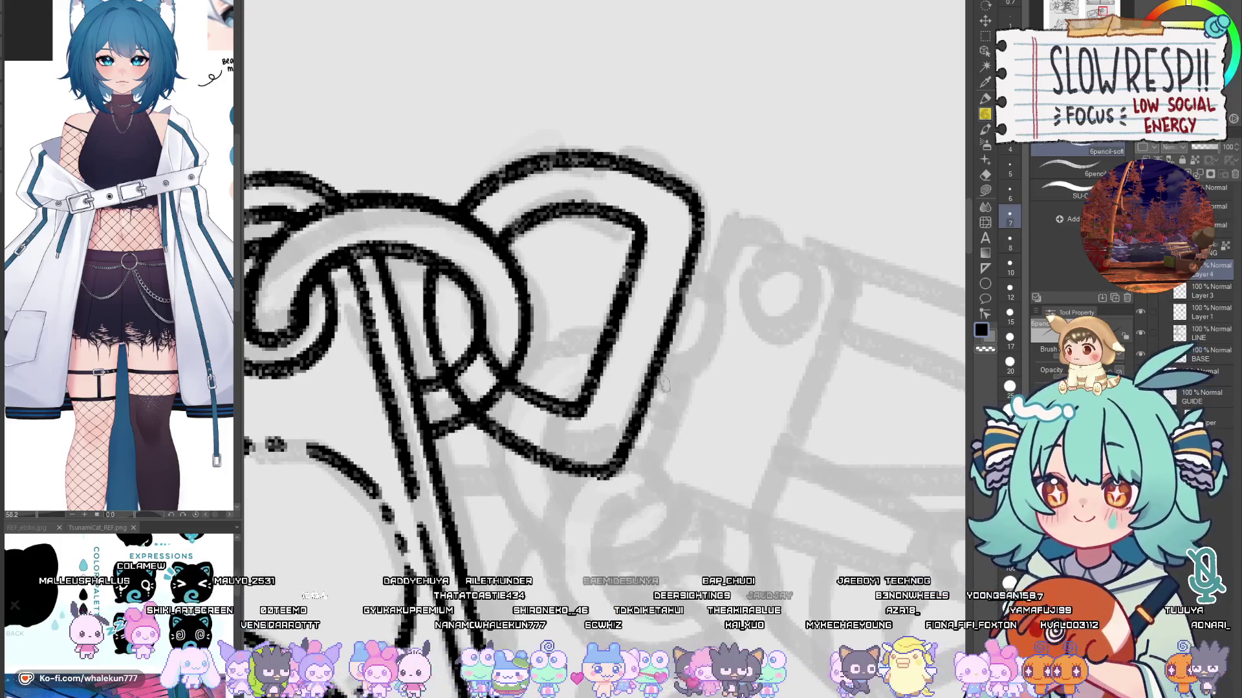
pyautogui.moveTo(650, 395); pyautogui.dragTo(692, 362)
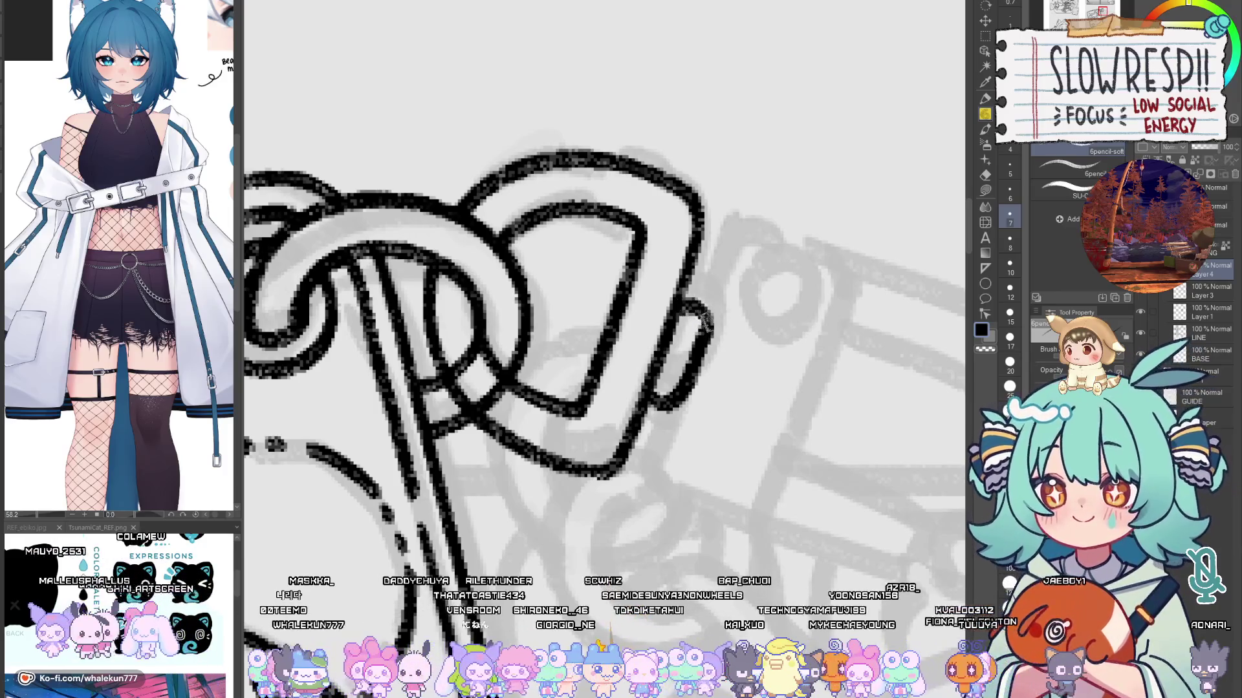
pyautogui.moveTo(679, 309); pyautogui.dragTo(700, 333)
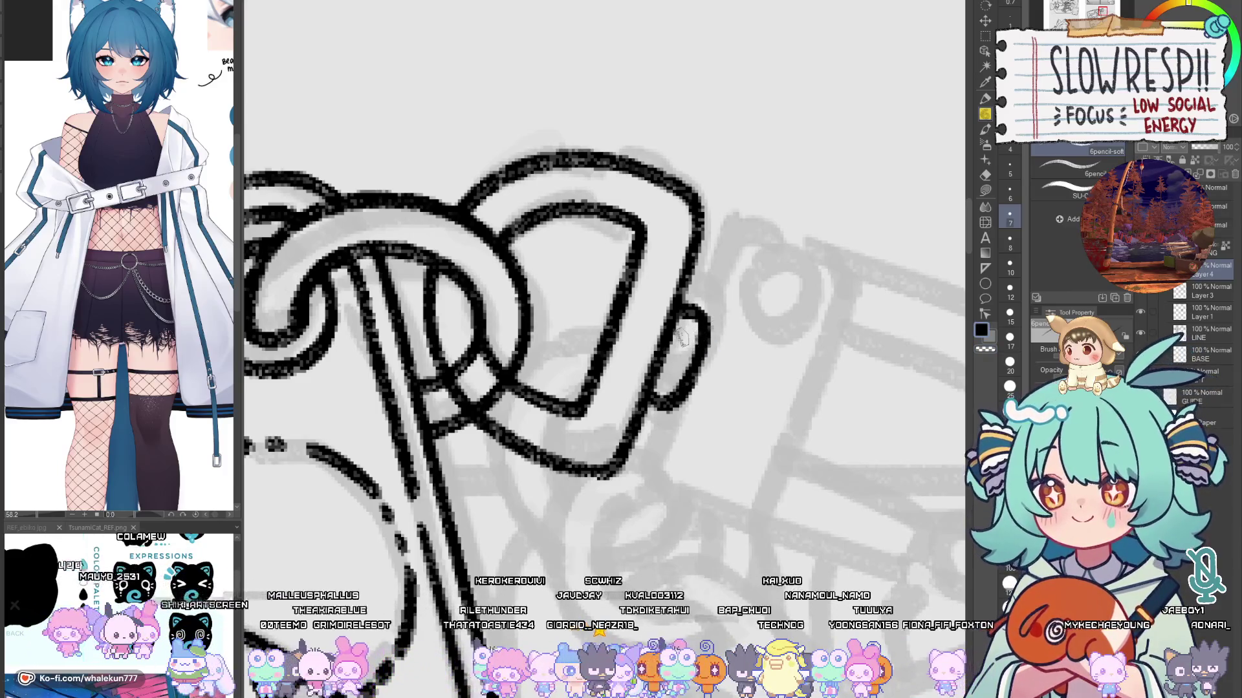
pyautogui.scroll(-2, 674, 407)
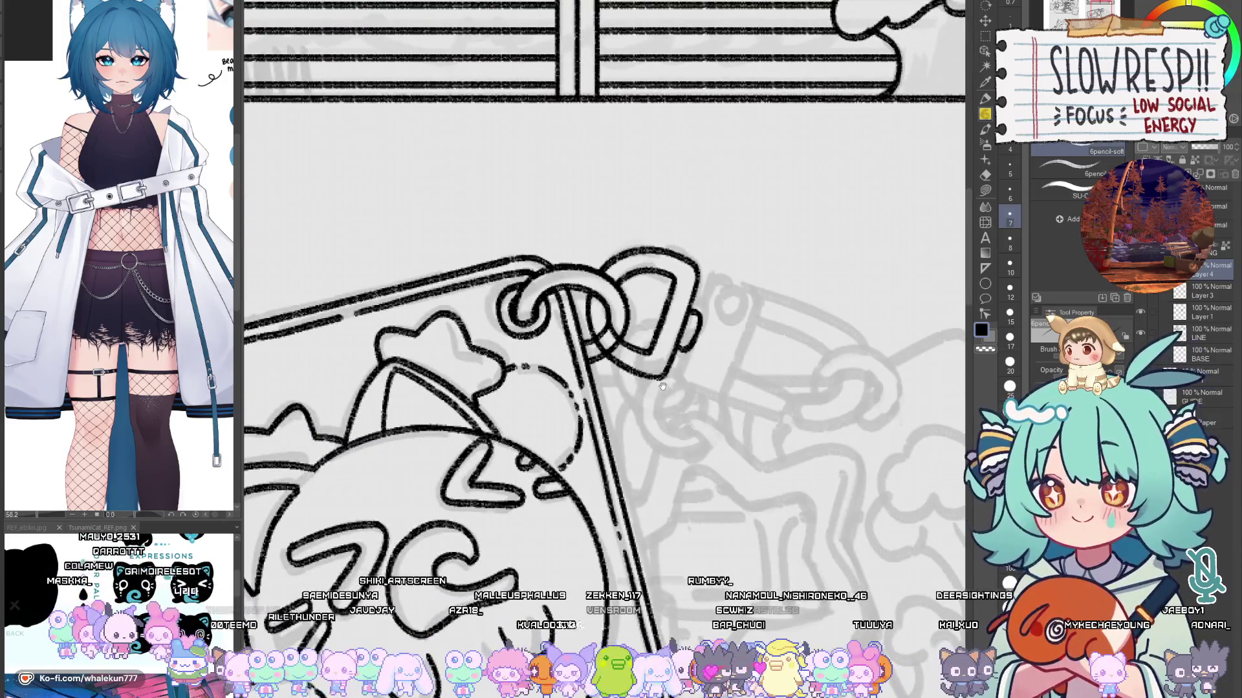
pyautogui.scroll(1, 663, 386)
# Step: On the layer below, erase the line where the two links overlap, then reselect the upper layer
pyautogui.hotkey('alt', '[')
pyautogui.press('e')
pyautogui.scroll(2, 602, 343)
pyautogui.moveTo(602, 342)
pyautogui.mouseDown()
pyautogui.moveTo(578, 334)
pyautogui.moveTo(652, 388)
pyautogui.moveTo(685, 349)
pyautogui.moveTo(658, 358)
pyautogui.moveTo(672, 352)
pyautogui.mouseUp()
pyautogui.press('p')
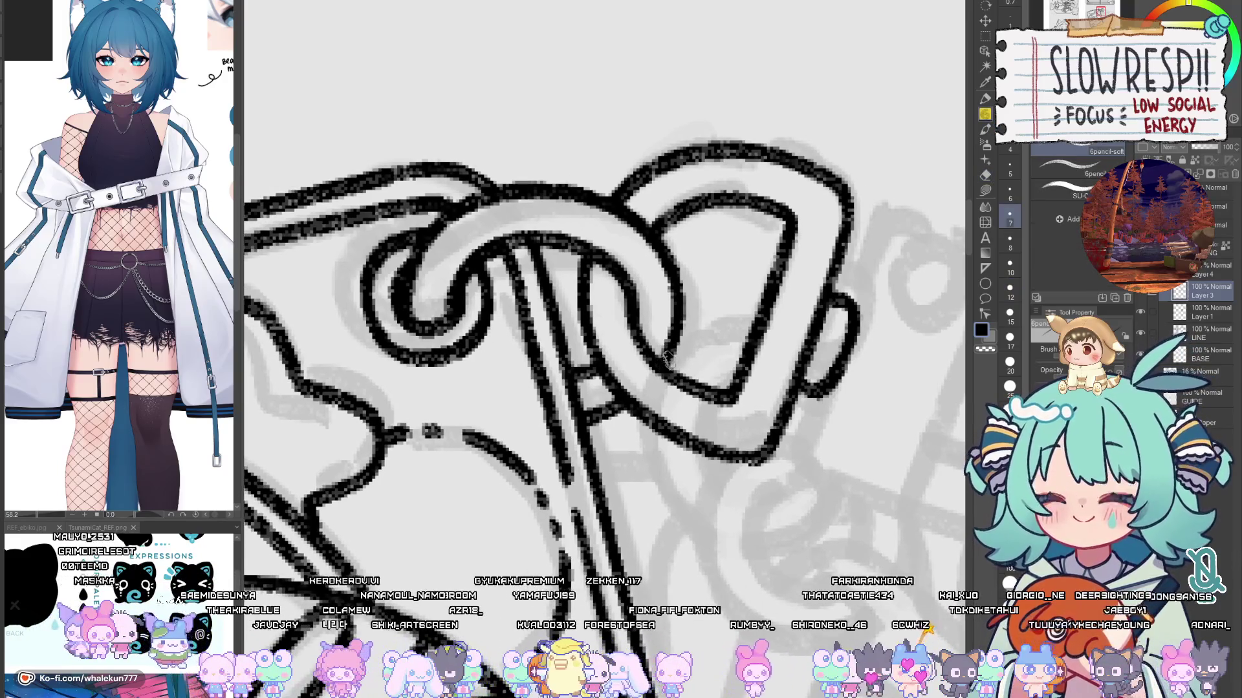
pyautogui.scroll(-3, 723, 306)
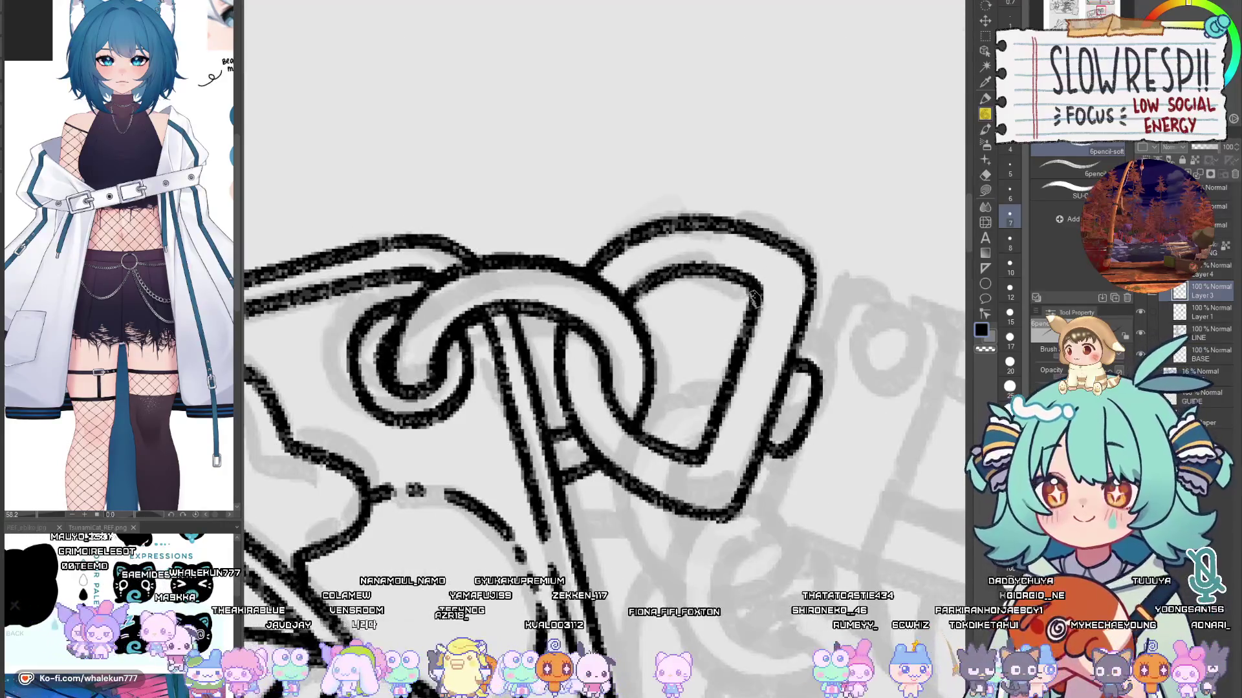
pyautogui.click(1205, 268)
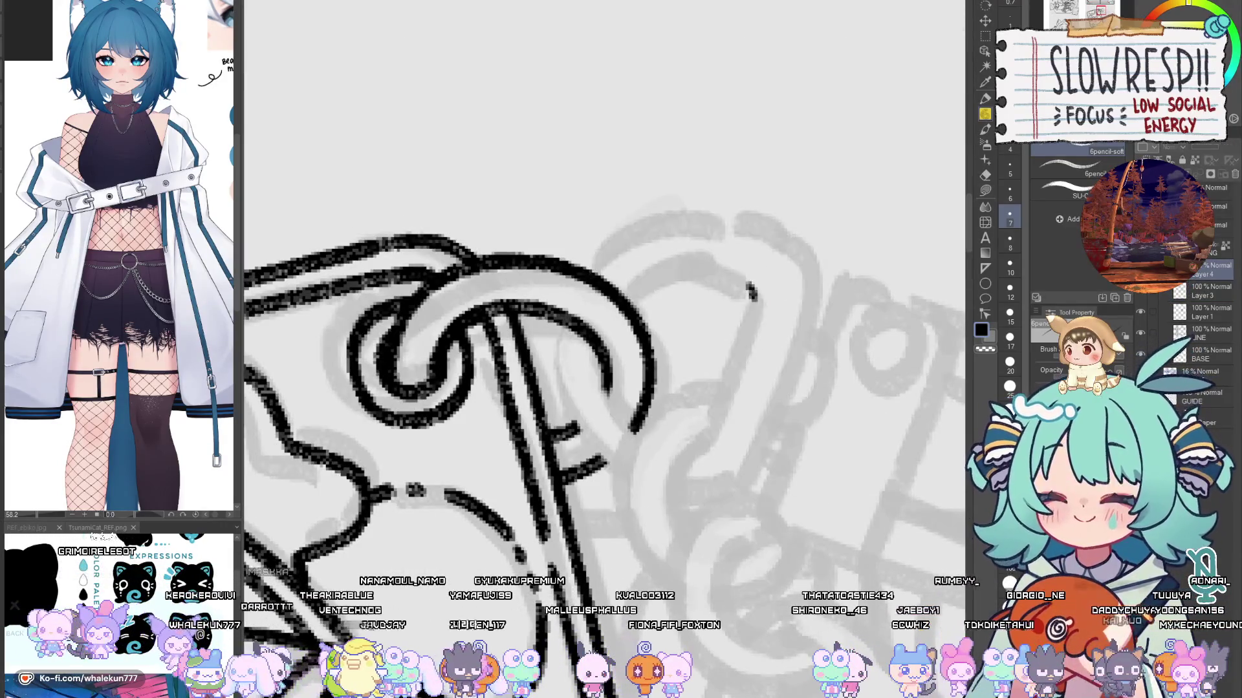
pyautogui.scroll(-5, 761, 276)
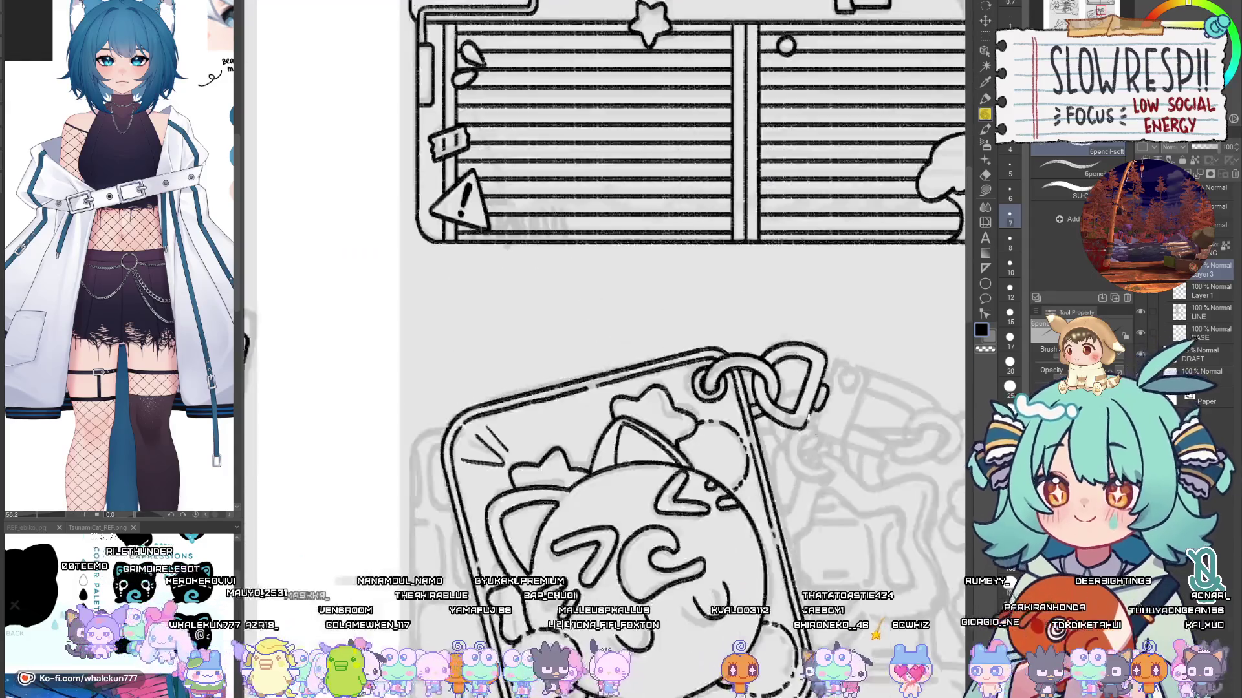
# Step: On a new layer, sketch a line running down from the chain loop
pyautogui.scroll(2, 760, 276)
pyautogui.scroll(-2, 761, 276)
pyautogui.scroll(3, 760, 276)
pyautogui.moveTo(760, 276)
pyautogui.mouseDown()
pyautogui.moveTo(749, 355)
pyautogui.moveTo(725, 289)
pyautogui.moveTo(684, 395)
pyautogui.mouseUp()
pyautogui.scroll(4, 722, 263)
pyautogui.hotkey('ctrl', 'shift', 'n')
pyautogui.hotkey('ctrl', 'z')
pyautogui.moveTo(708, 317); pyautogui.dragTo(683, 377)
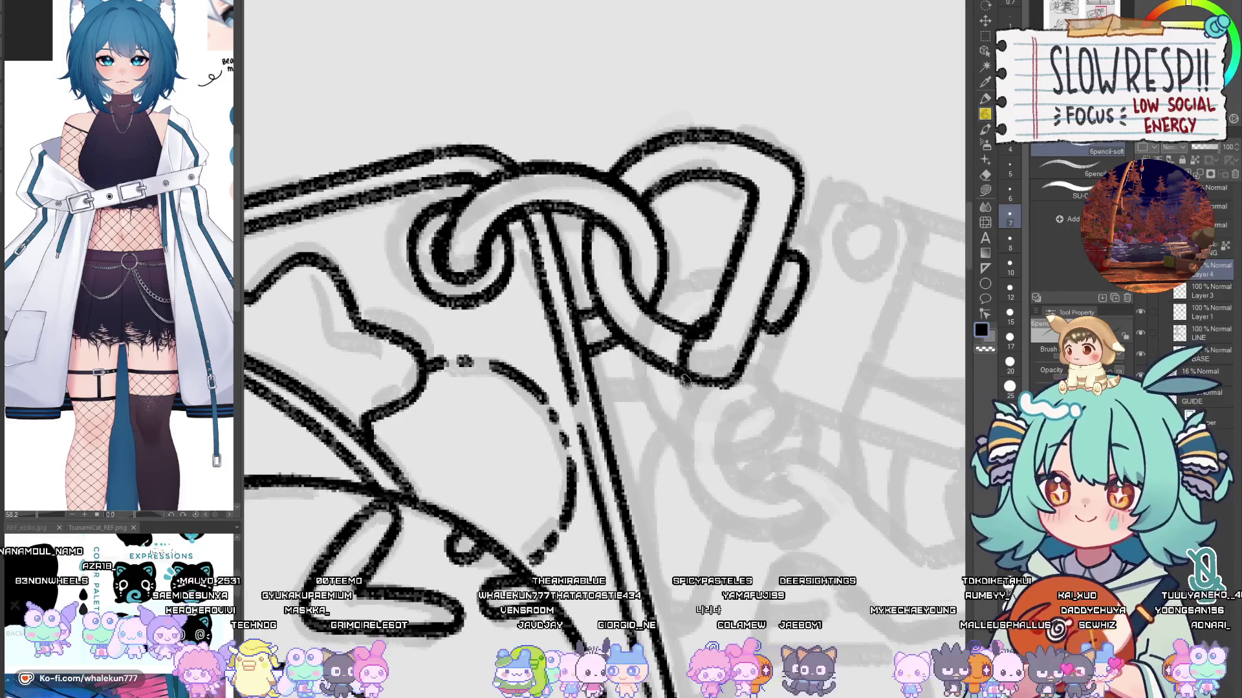
pyautogui.moveTo(724, 278)
pyautogui.mouseDown()
pyautogui.moveTo(656, 310)
pyautogui.moveTo(640, 375)
pyautogui.mouseUp()
pyautogui.hotkey('ctrl', 'z')
pyautogui.moveTo(724, 275)
pyautogui.mouseDown()
pyautogui.moveTo(680, 291)
pyautogui.moveTo(650, 394)
pyautogui.moveTo(679, 432)
pyautogui.moveTo(716, 288)
pyautogui.moveTo(647, 326)
pyautogui.moveTo(672, 432)
pyautogui.mouseUp()
pyautogui.hotkey('ctrl', 'z')
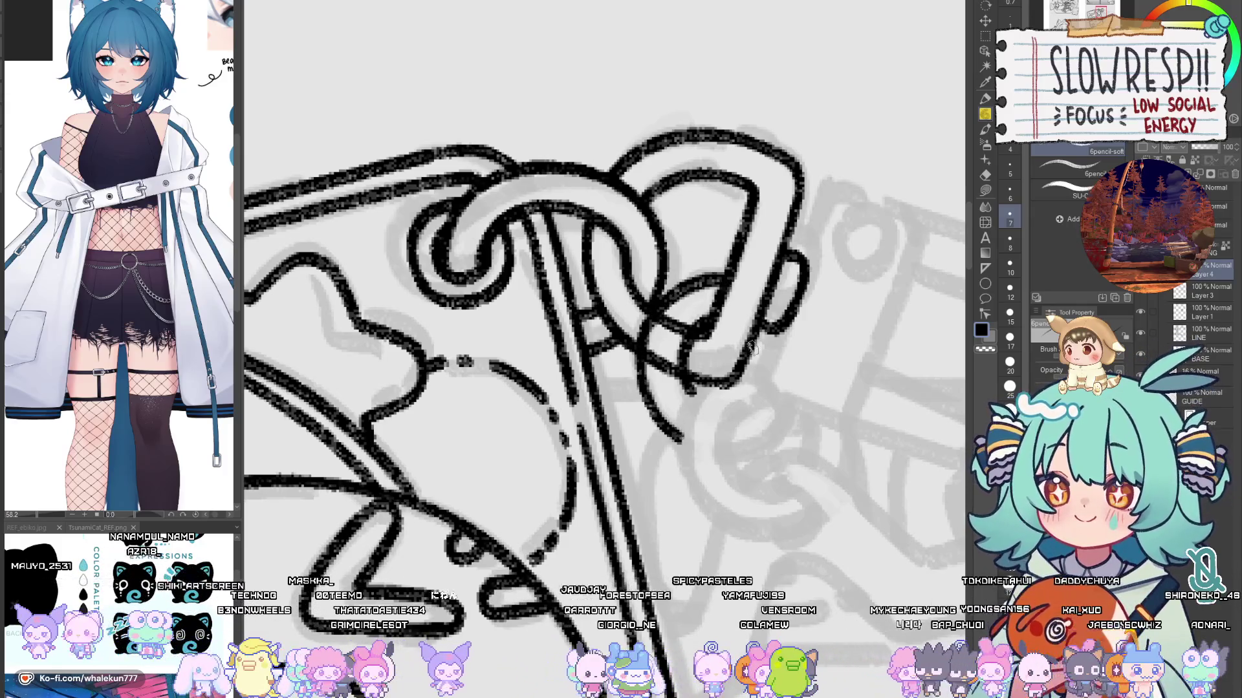
pyautogui.moveTo(724, 335); pyautogui.dragTo(751, 320)
pyautogui.hotkey('ctrl', 'z')
pyautogui.moveTo(753, 262)
pyautogui.mouseDown()
pyautogui.moveTo(723, 278)
pyautogui.moveTo(685, 378)
pyautogui.moveTo(716, 408)
pyautogui.mouseUp()
# Step: Draw a large circle over the loop's end with the Ellipse tool and nudge it up slightly
pyautogui.moveTo(820, 358)
pyautogui.mouseDown()
pyautogui.moveTo(760, 304)
pyautogui.moveTo(737, 339)
pyautogui.mouseUp()
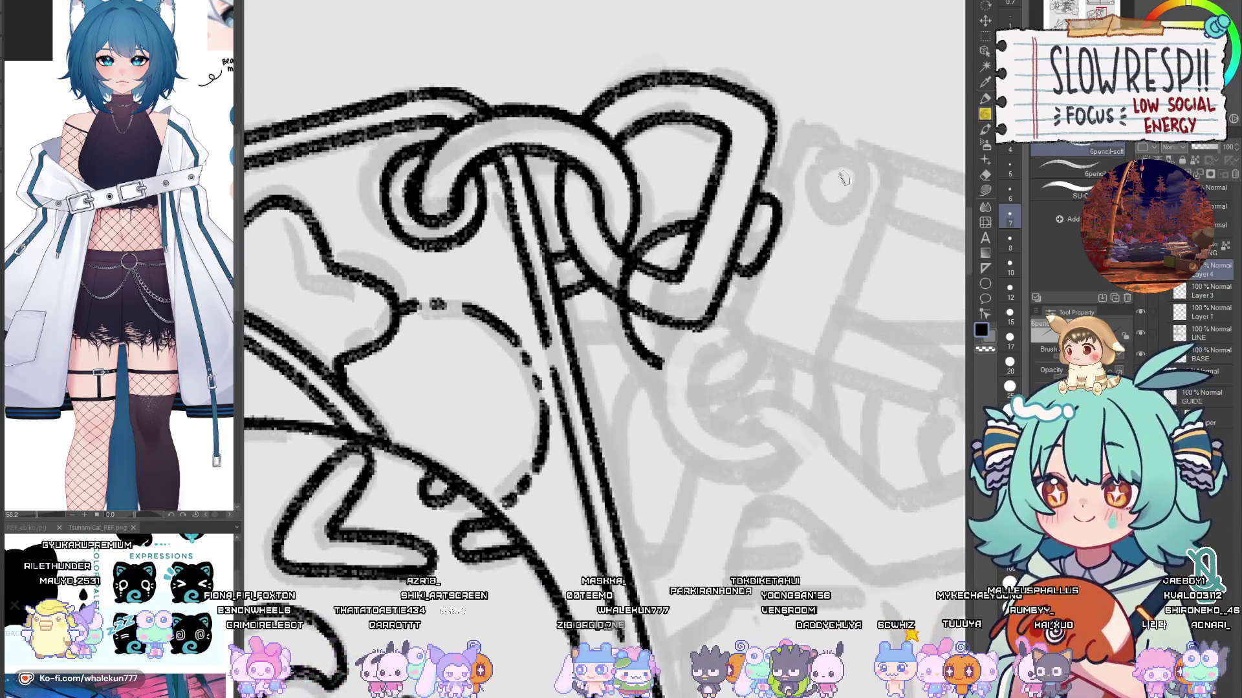
pyautogui.click(988, 283)
pyautogui.moveTo(602, 229); pyautogui.dragTo(790, 405)
pyautogui.press('k')
pyautogui.moveTo(779, 336); pyautogui.dragTo(775, 319)
pyautogui.click(985, 283)
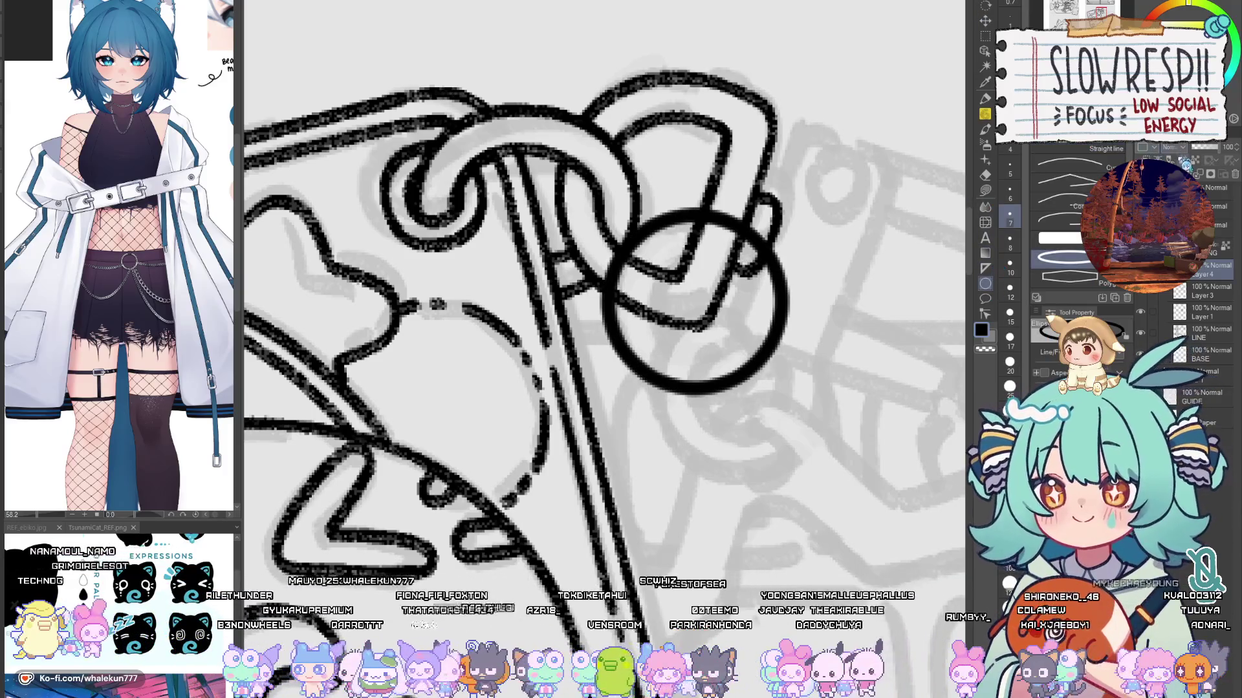
# Step: Draw a smaller circle inside the large one and shift it up slightly with Transform
pyautogui.moveTo(636, 251); pyautogui.dragTo(744, 360)
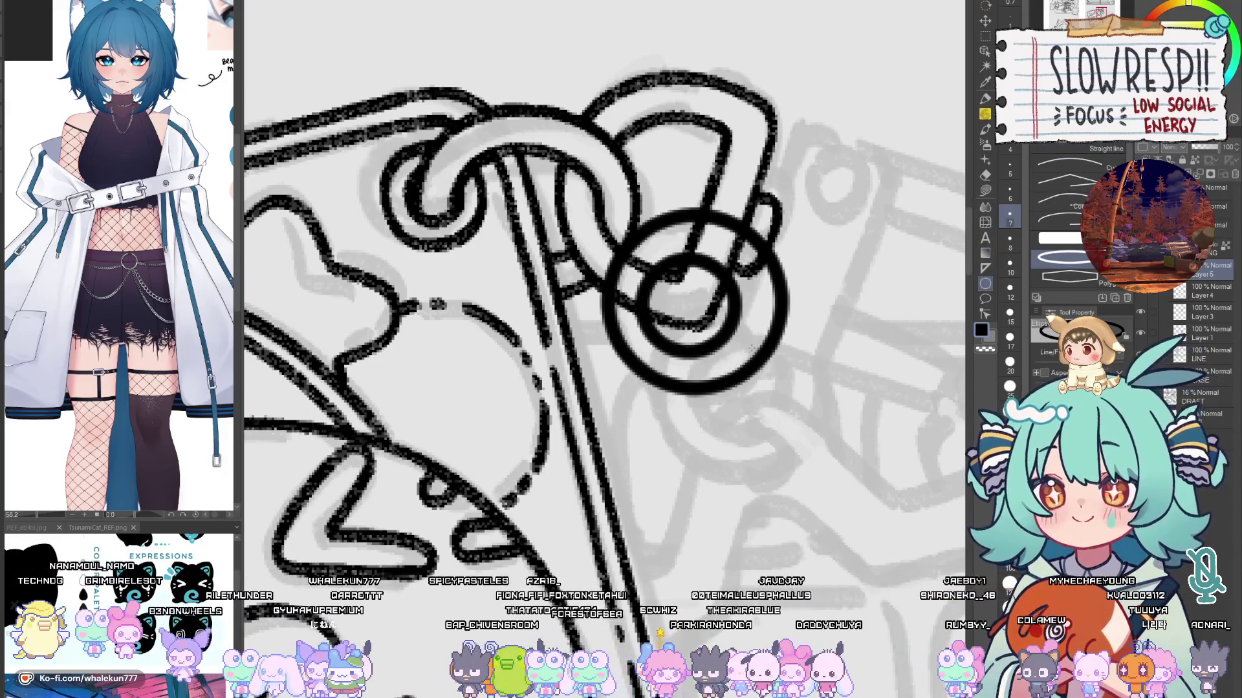
pyautogui.press('w')
pyautogui.click(631, 271)
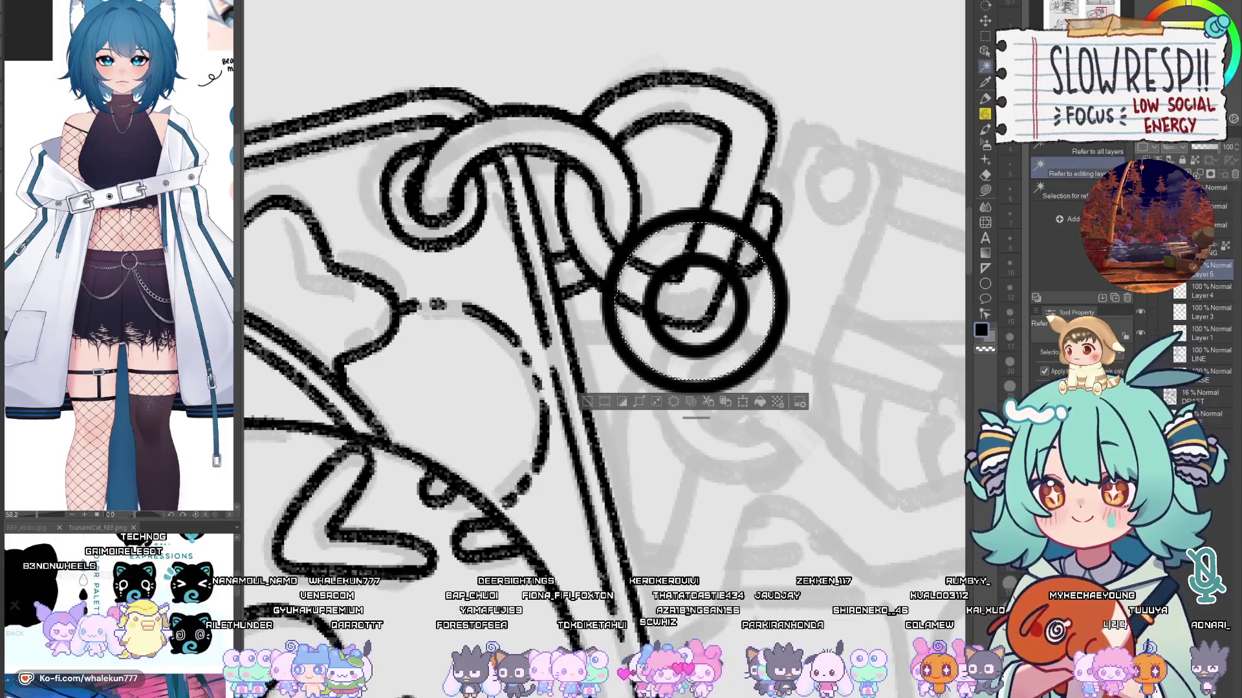
pyautogui.hotkey('ctrl', 'd')
pyautogui.hotkey('ctrl', 't')
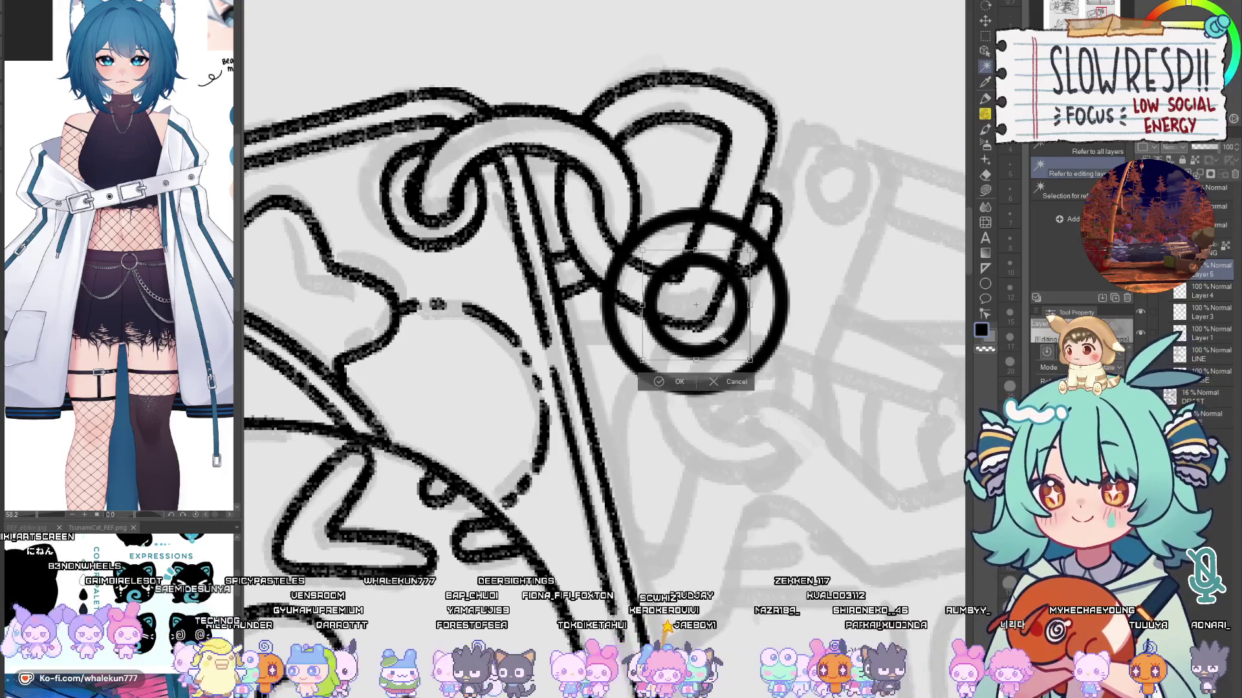
pyautogui.moveTo(696, 304); pyautogui.dragTo(696, 298)
pyautogui.click(673, 382)
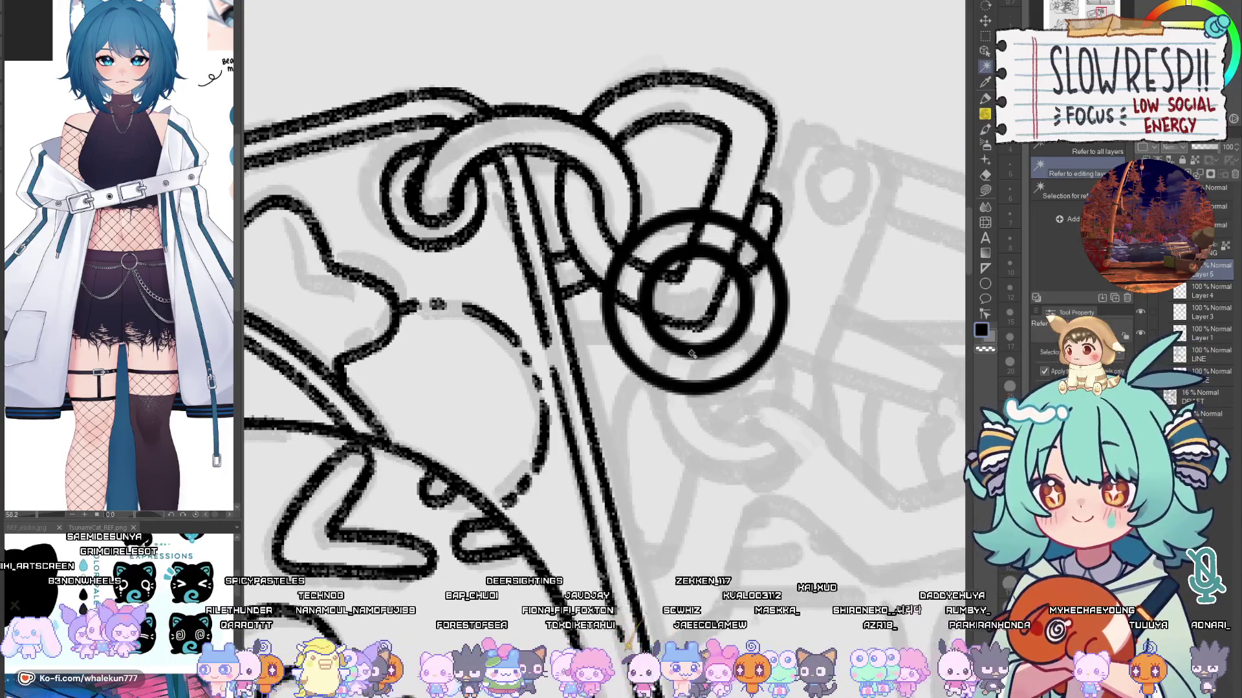
# Step: Deselect and fade the circle layer to 31% opacity
pyautogui.hotkey('ctrl', 'shift', 'd')
pyautogui.hotkey('alt', ']')
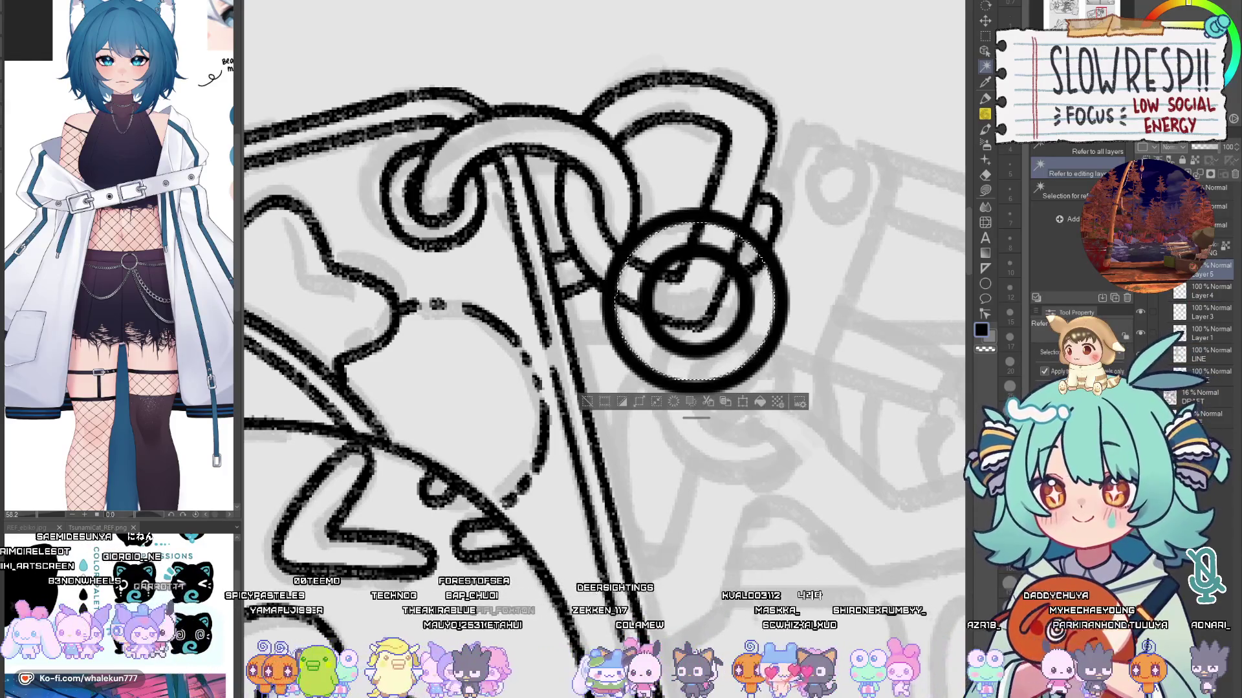
pyautogui.hotkey('ctrl', 'd')
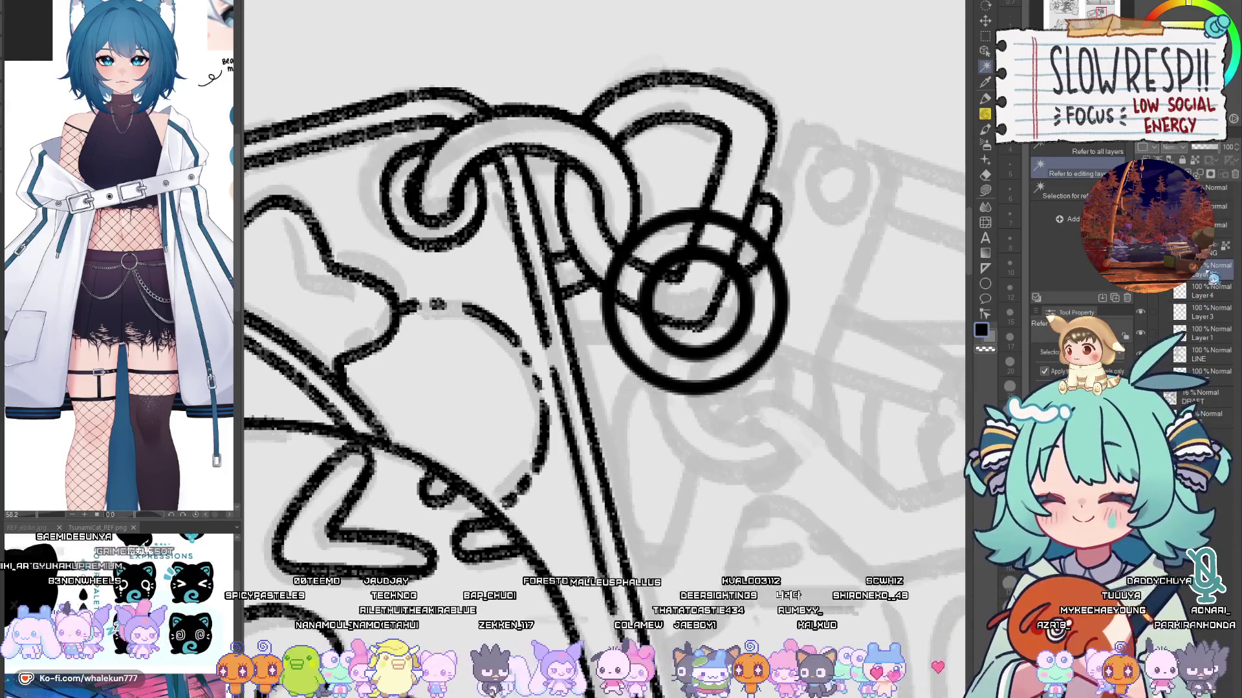
pyautogui.moveTo(1208, 163); pyautogui.dragTo(1199, 174)
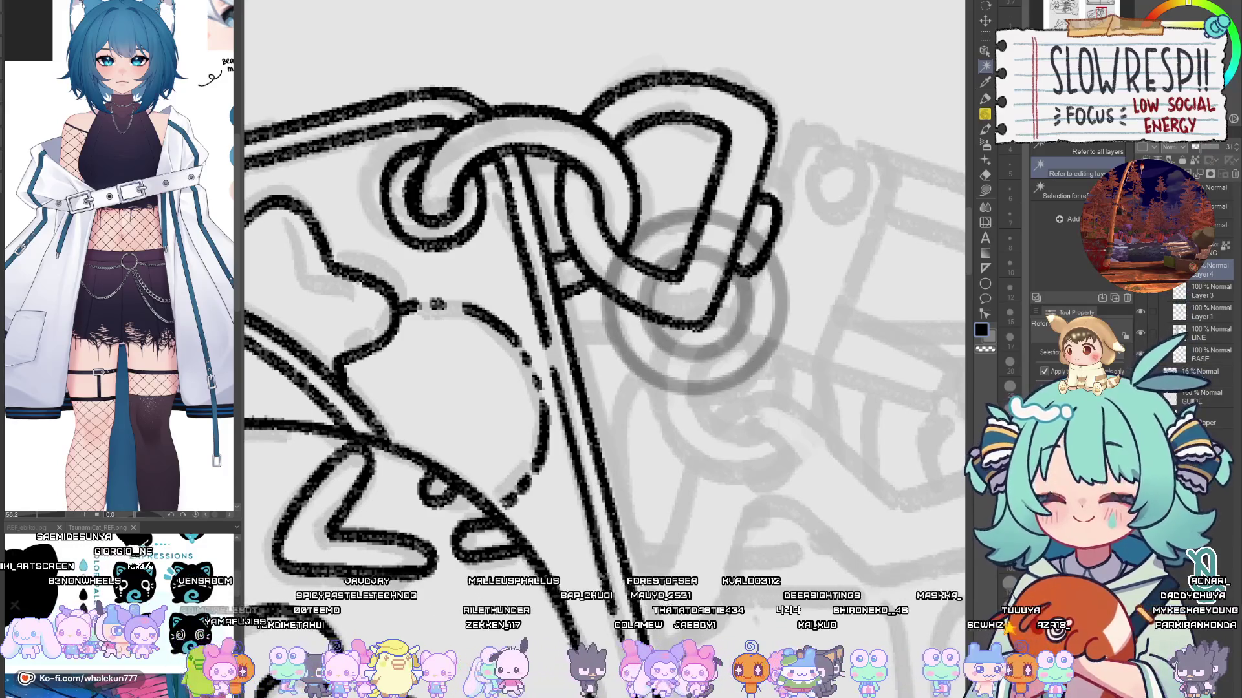
# Step: On a new layer, pencil-ink the faded ring's top and bottom arcs in black
pyautogui.press('p')
pyautogui.hotkey('ctrl', 'shift', 'n')
pyautogui.moveTo(681, 227)
pyautogui.mouseDown()
pyautogui.moveTo(728, 258)
pyautogui.moveTo(666, 284)
pyautogui.moveTo(649, 380)
pyautogui.moveTo(715, 424)
pyautogui.moveTo(790, 392)
pyautogui.mouseUp()
pyautogui.hotkey('ctrl', 'z')
pyautogui.moveTo(745, 244)
pyautogui.mouseDown()
pyautogui.moveTo(675, 278)
pyautogui.moveTo(655, 365)
pyautogui.moveTo(679, 391)
pyautogui.mouseUp()
pyautogui.moveTo(745, 364)
pyautogui.mouseDown()
pyautogui.moveTo(715, 269)
pyautogui.moveTo(675, 311)
pyautogui.moveTo(714, 366)
pyautogui.moveTo(763, 330)
pyautogui.moveTo(740, 275)
pyautogui.moveTo(676, 323)
pyautogui.moveTo(737, 362)
pyautogui.moveTo(771, 338)
pyautogui.mouseUp()
pyautogui.hotkey('ctrl', 'z')
pyautogui.moveTo(717, 262)
pyautogui.mouseDown()
pyautogui.moveTo(769, 285)
pyautogui.moveTo(762, 277)
pyautogui.mouseUp()
pyautogui.hotkey('ctrl', 'z')
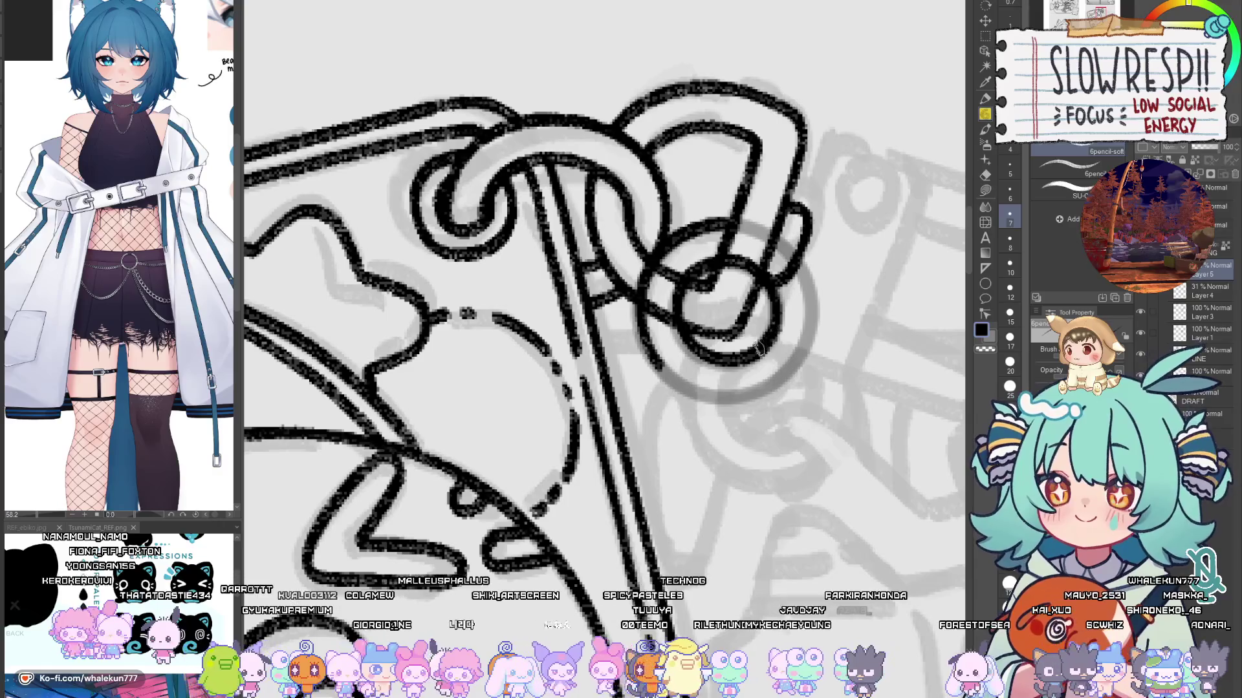
pyautogui.moveTo(780, 348)
pyautogui.mouseDown()
pyautogui.moveTo(729, 393)
pyautogui.moveTo(742, 370)
pyautogui.mouseUp()
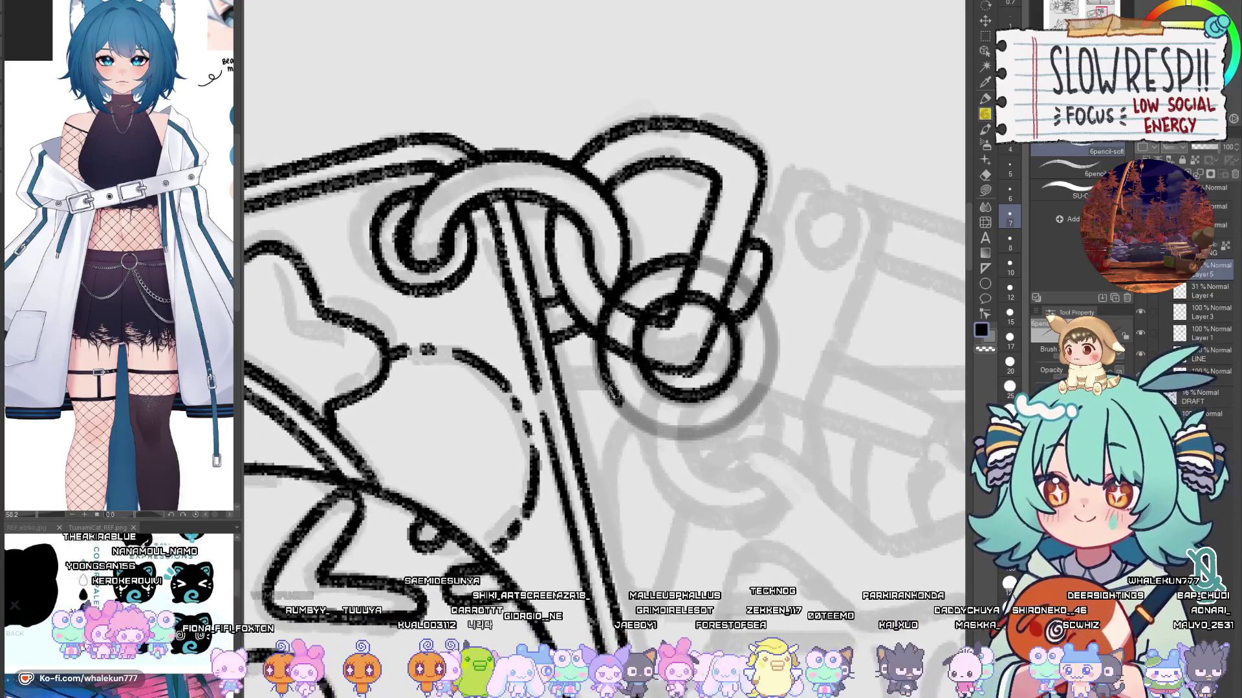
pyautogui.moveTo(617, 391)
pyautogui.mouseDown()
pyautogui.moveTo(653, 432)
pyautogui.moveTo(734, 424)
pyautogui.moveTo(760, 389)
pyautogui.mouseUp()
pyautogui.hotkey('ctrl', 'z')
pyautogui.moveTo(626, 411); pyautogui.dragTo(686, 434)
pyautogui.hotkey('ctrl', 'z')
pyautogui.moveTo(614, 390)
pyautogui.mouseDown()
pyautogui.moveTo(676, 434)
pyautogui.moveTo(718, 428)
pyautogui.mouseUp()
pyautogui.hotkey('ctrl', 'z')
pyautogui.moveTo(614, 392)
pyautogui.mouseDown()
pyautogui.moveTo(679, 440)
pyautogui.moveTo(747, 417)
pyautogui.moveTo(758, 397)
pyautogui.mouseUp()
pyautogui.hotkey('ctrl', 'z')
pyautogui.moveTo(624, 407)
pyautogui.mouseDown()
pyautogui.moveTo(698, 440)
pyautogui.moveTo(758, 398)
pyautogui.mouseUp()
# Step: Flipping the canvas horizontally and back, ink the ring's left side and the loop's left arc
pyautogui.press('h')
pyautogui.scroll(2, 663, 382)
pyautogui.moveTo(630, 280)
pyautogui.mouseDown()
pyautogui.moveTo(615, 307)
pyautogui.moveTo(605, 408)
pyautogui.mouseUp()
pyautogui.moveTo(641, 282)
pyautogui.mouseDown()
pyautogui.moveTo(707, 270)
pyautogui.moveTo(734, 360)
pyautogui.mouseUp()
pyautogui.hotkey('ctrl', 'z')
pyautogui.press('h')
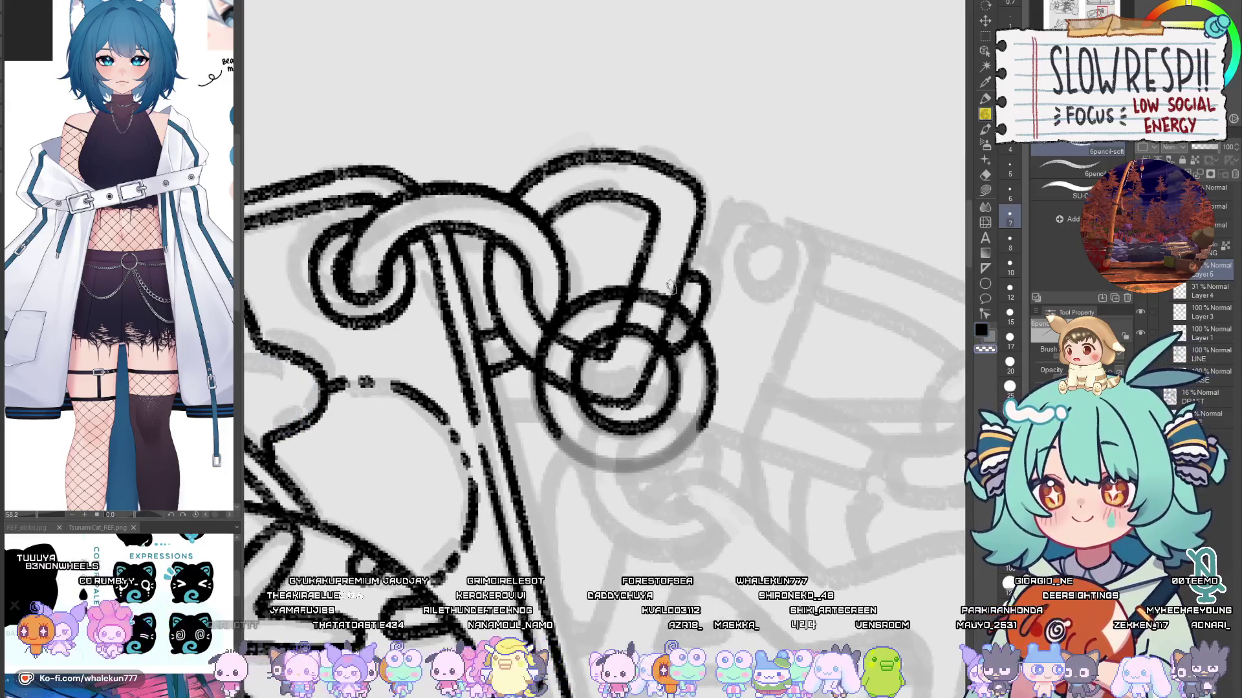
pyautogui.moveTo(703, 311)
pyautogui.mouseDown()
pyautogui.moveTo(752, 324)
pyautogui.moveTo(735, 277)
pyautogui.moveTo(660, 212)
pyautogui.mouseUp()
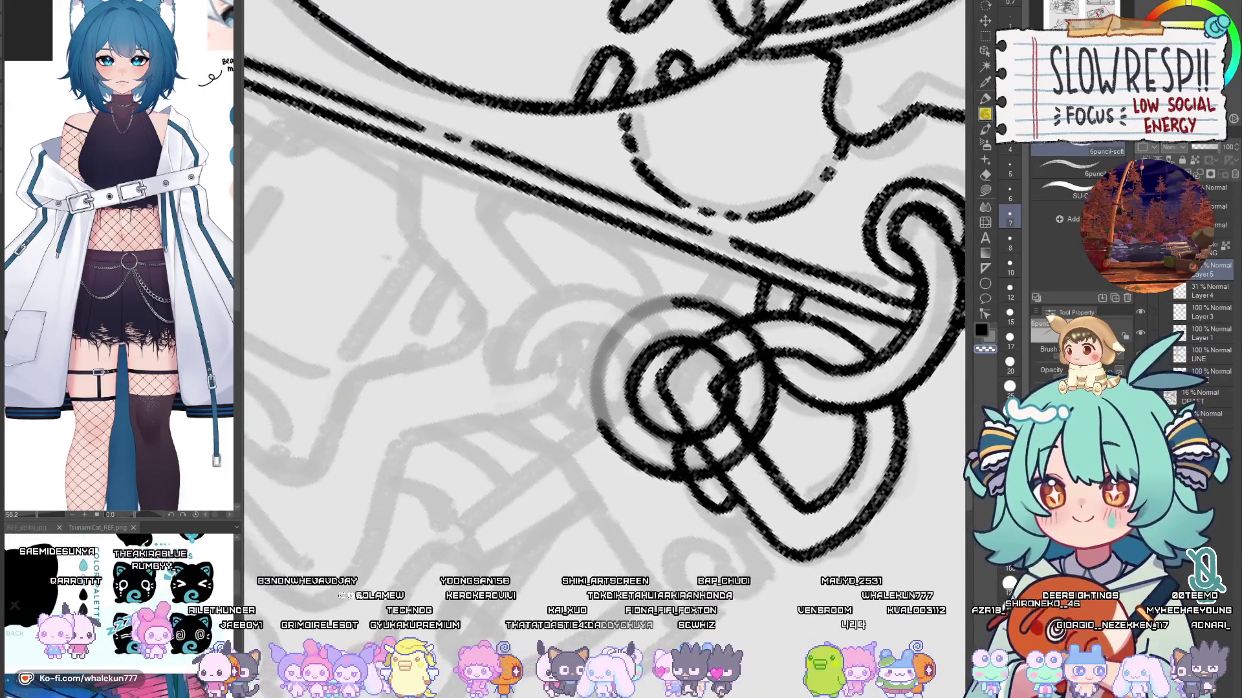
pyautogui.moveTo(666, 366); pyautogui.dragTo(721, 327)
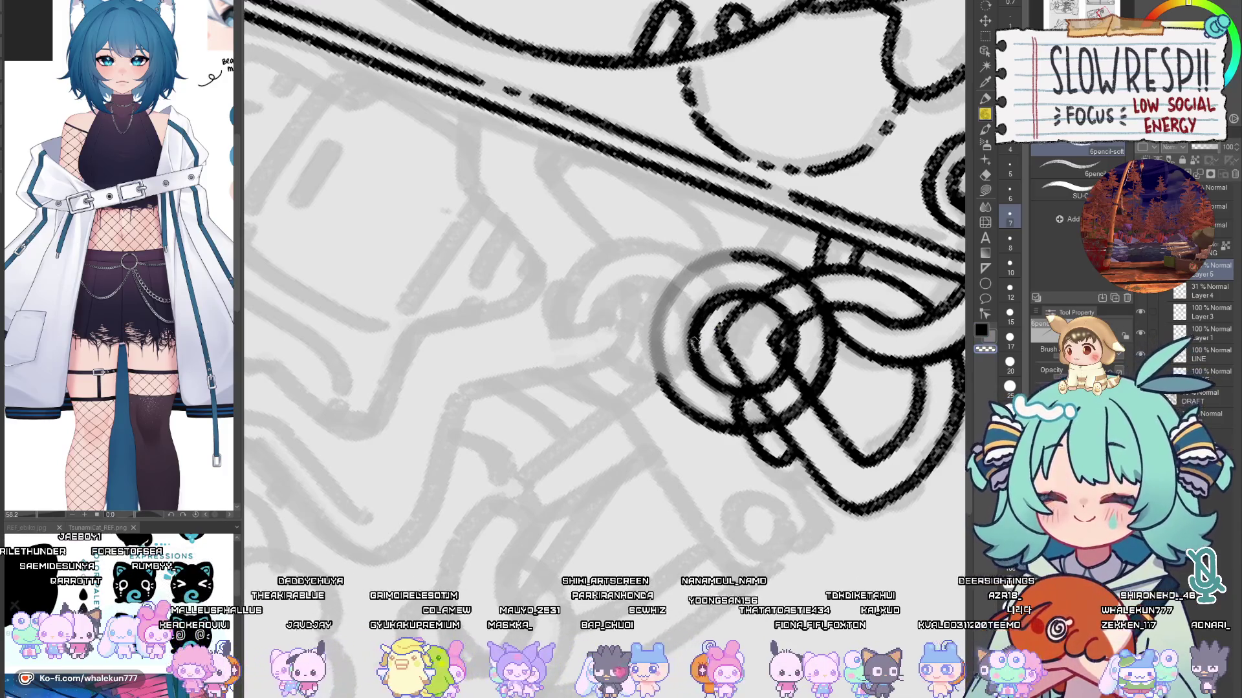
pyautogui.moveTo(774, 328); pyautogui.dragTo(728, 350)
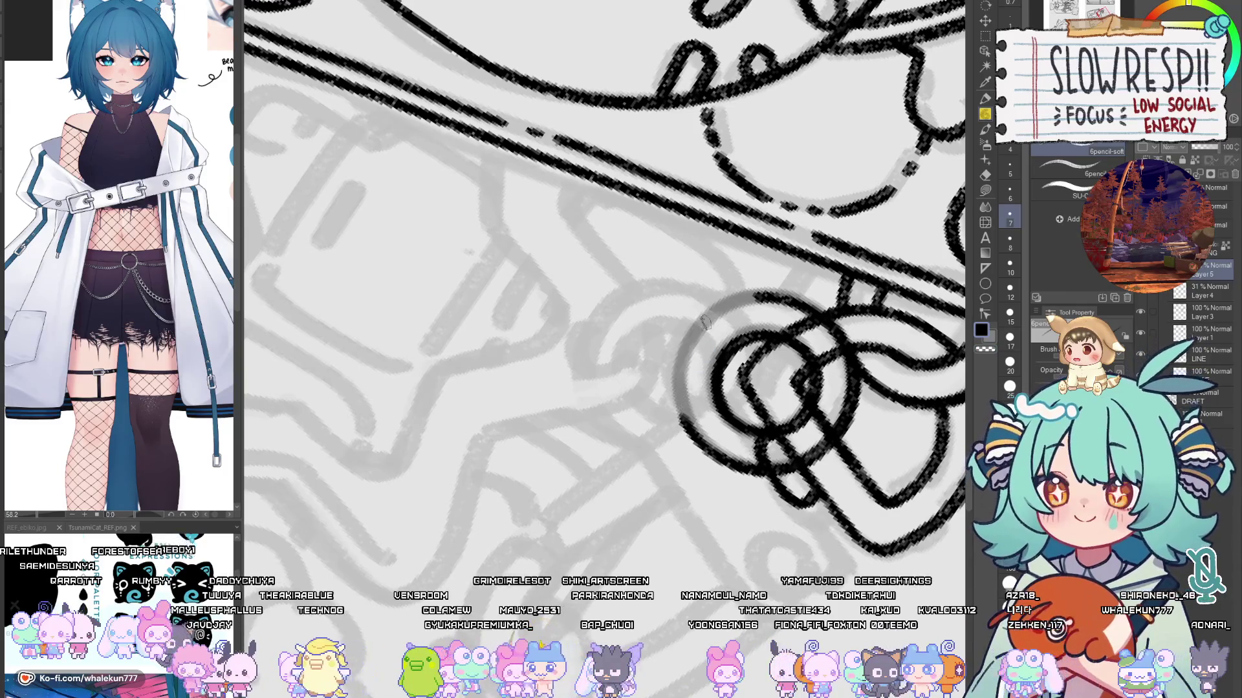
pyautogui.moveTo(718, 303); pyautogui.dragTo(682, 430)
pyautogui.hotkey('ctrl', 'z')
pyautogui.moveTo(719, 301); pyautogui.dragTo(679, 427)
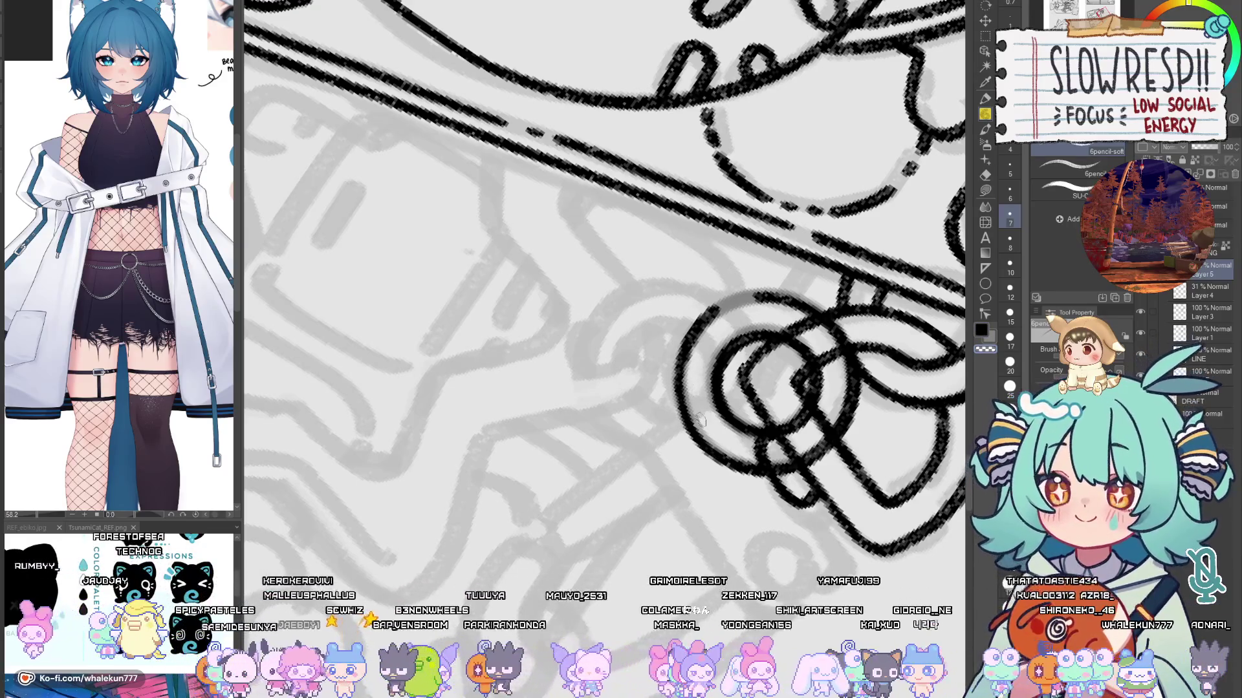
pyautogui.moveTo(686, 346); pyautogui.dragTo(680, 433)
pyautogui.hotkey('ctrl', 'z')
pyautogui.moveTo(686, 347); pyautogui.dragTo(709, 438)
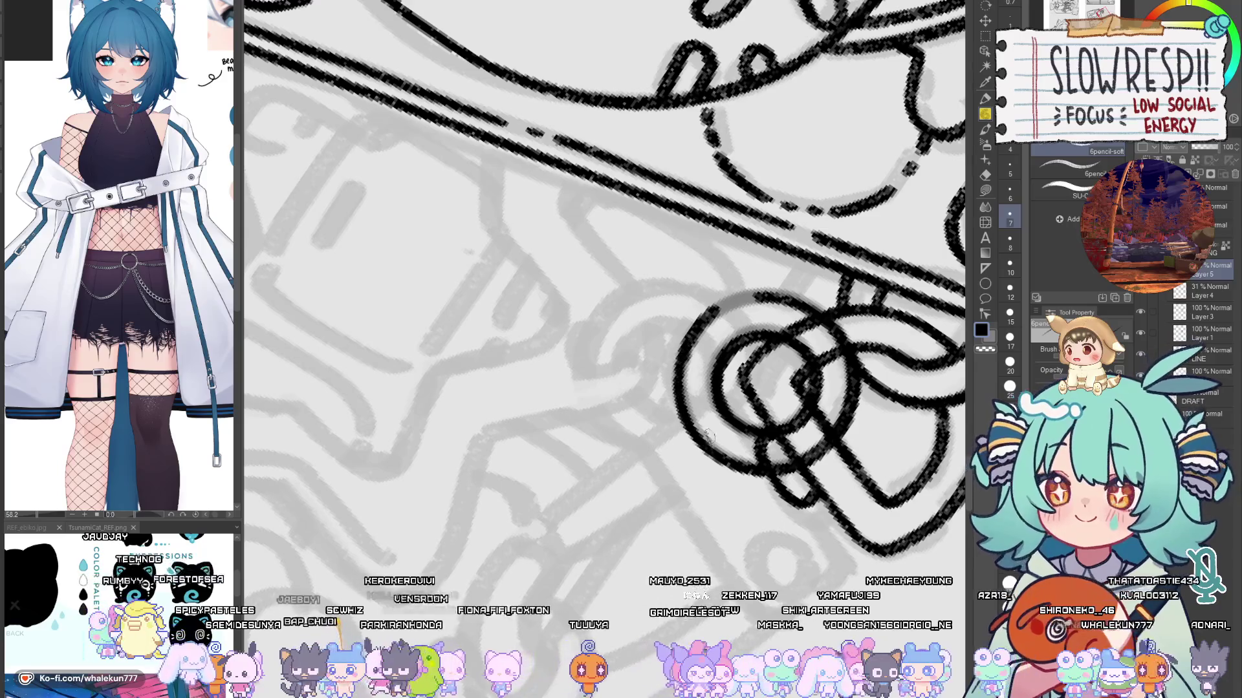
pyautogui.moveTo(720, 244); pyautogui.dragTo(677, 219)
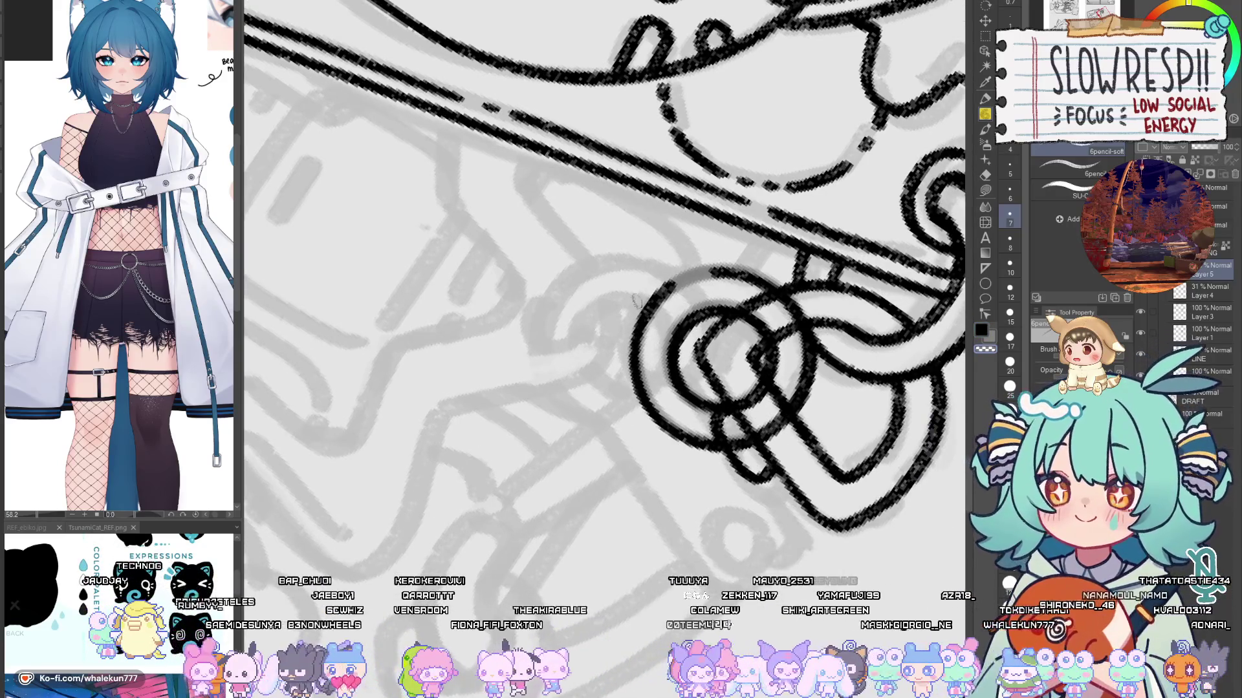
pyautogui.moveTo(659, 294)
pyautogui.mouseDown()
pyautogui.moveTo(730, 272)
pyautogui.moveTo(699, 275)
pyautogui.moveTo(736, 283)
pyautogui.mouseUp()
pyautogui.hotkey('ctrl', 'z')
pyautogui.hotkey('ctrl', 'z')
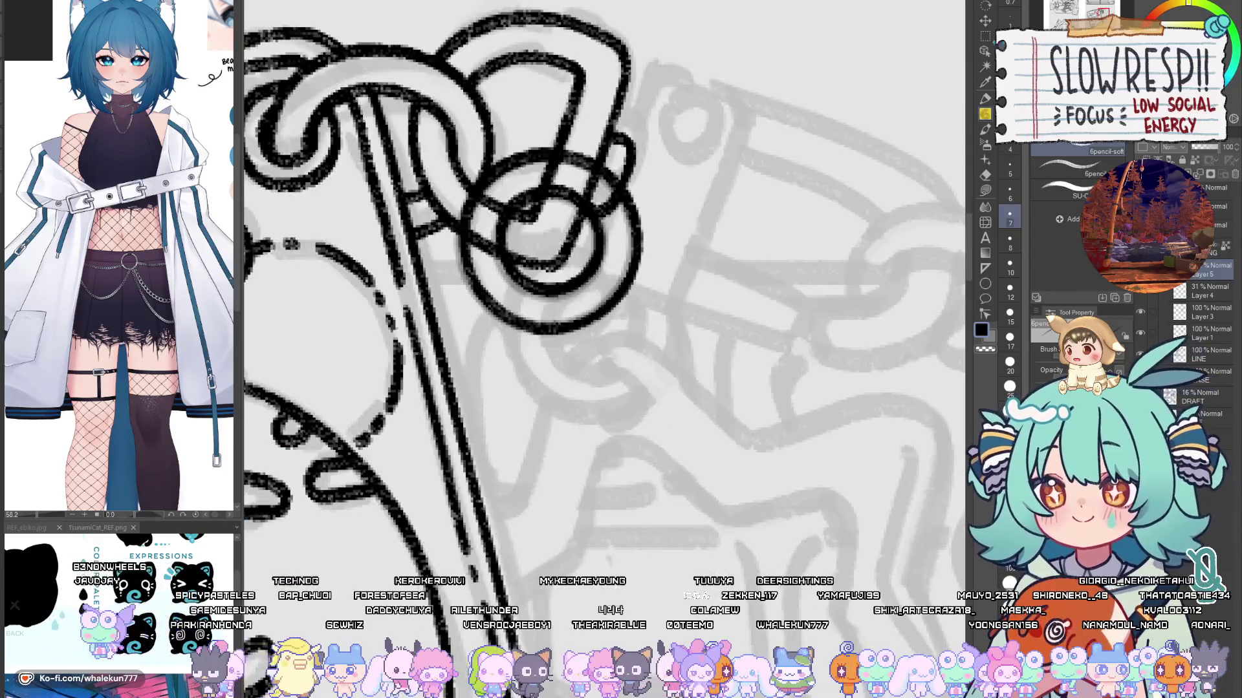
# Step: Shift the ring lines down-right with Move layer and duplicate them by copy-paste
pyautogui.press('k')
pyautogui.moveTo(647, 288); pyautogui.dragTo(689, 401)
pyautogui.hotkey('ctrl', 'c')
pyautogui.hotkey('ctrl', 'v')
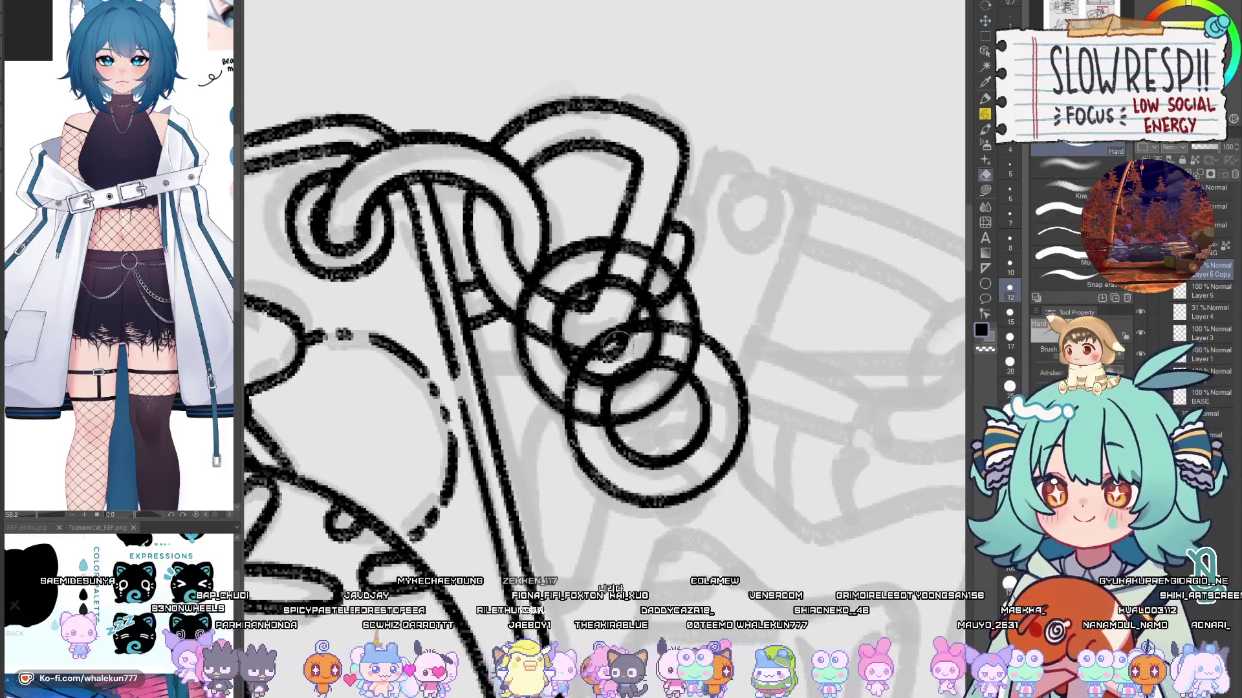
# Step: Delete the duplicated ring layer and make the original ring layer active again
pyautogui.press('e')
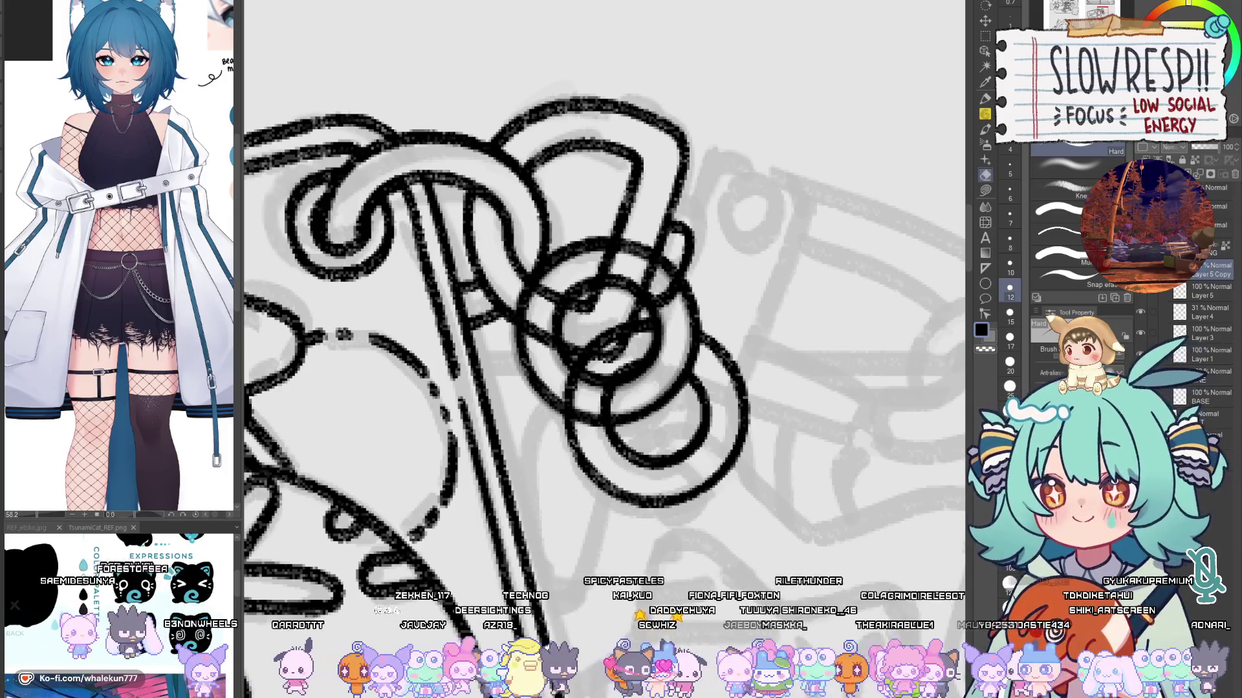
pyautogui.hotkey('ctrl', 'e')
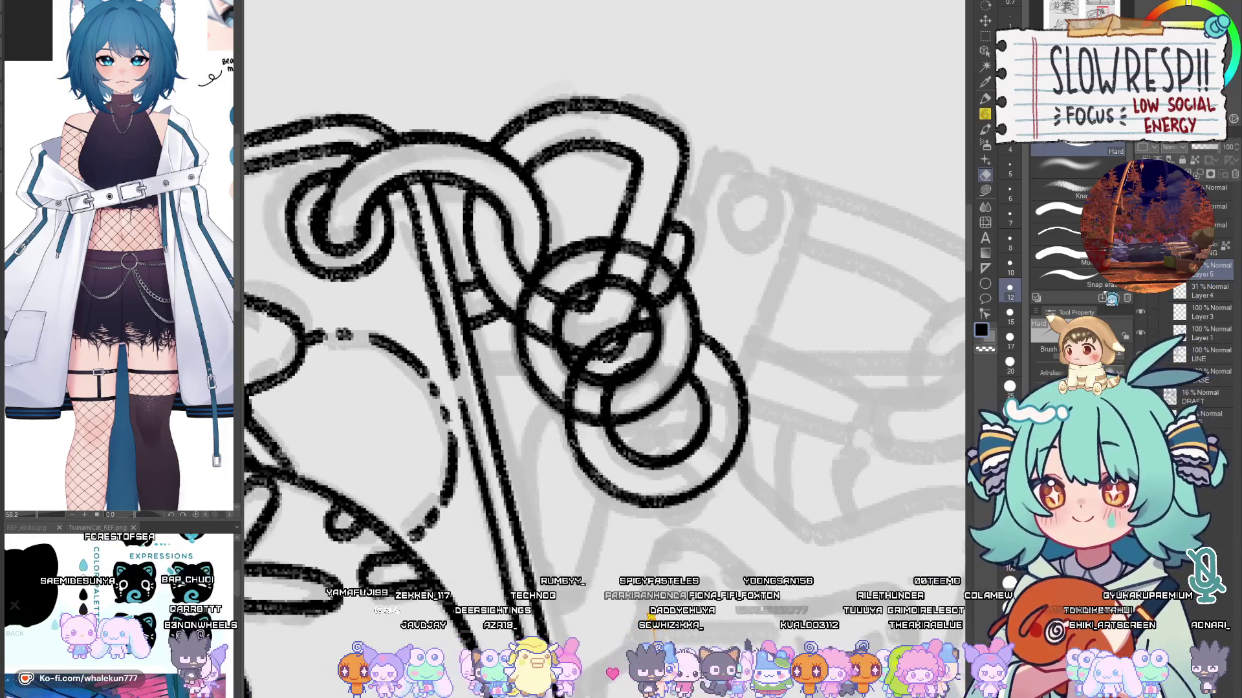
pyautogui.click(1202, 291)
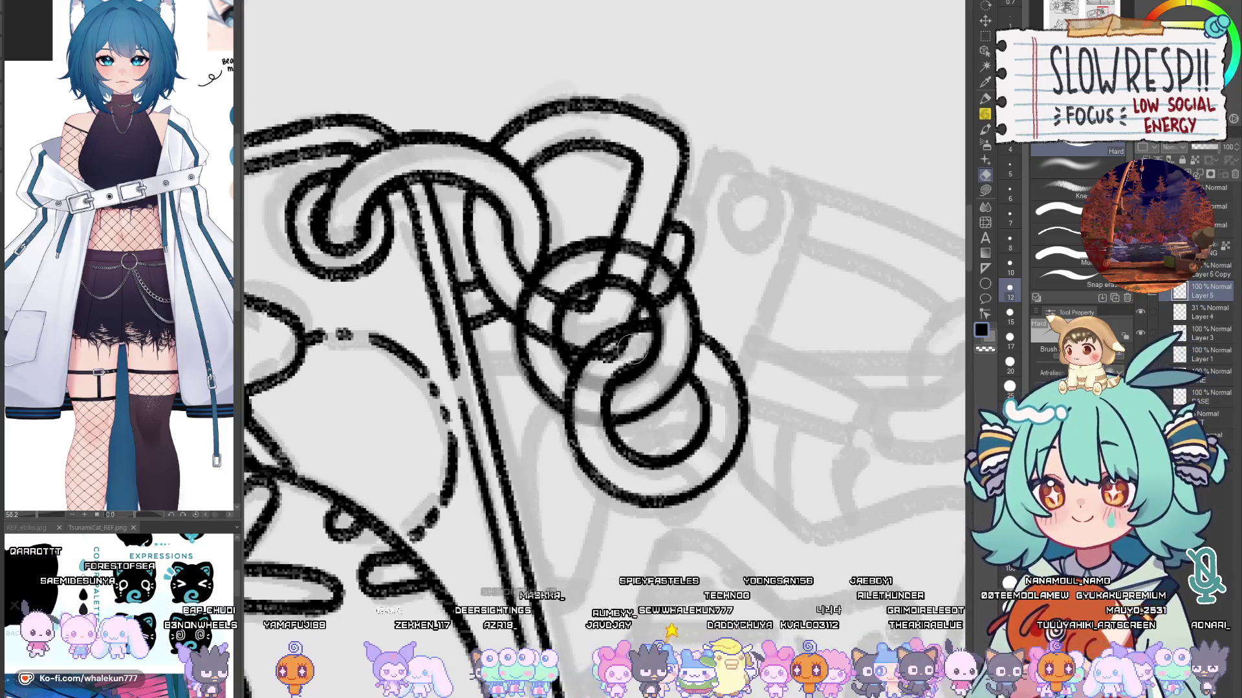
pyautogui.moveTo(640, 226)
pyautogui.mouseDown()
pyautogui.moveTo(654, 285)
pyautogui.moveTo(696, 318)
pyautogui.mouseUp()
pyautogui.hotkey('ctrl', 'z')
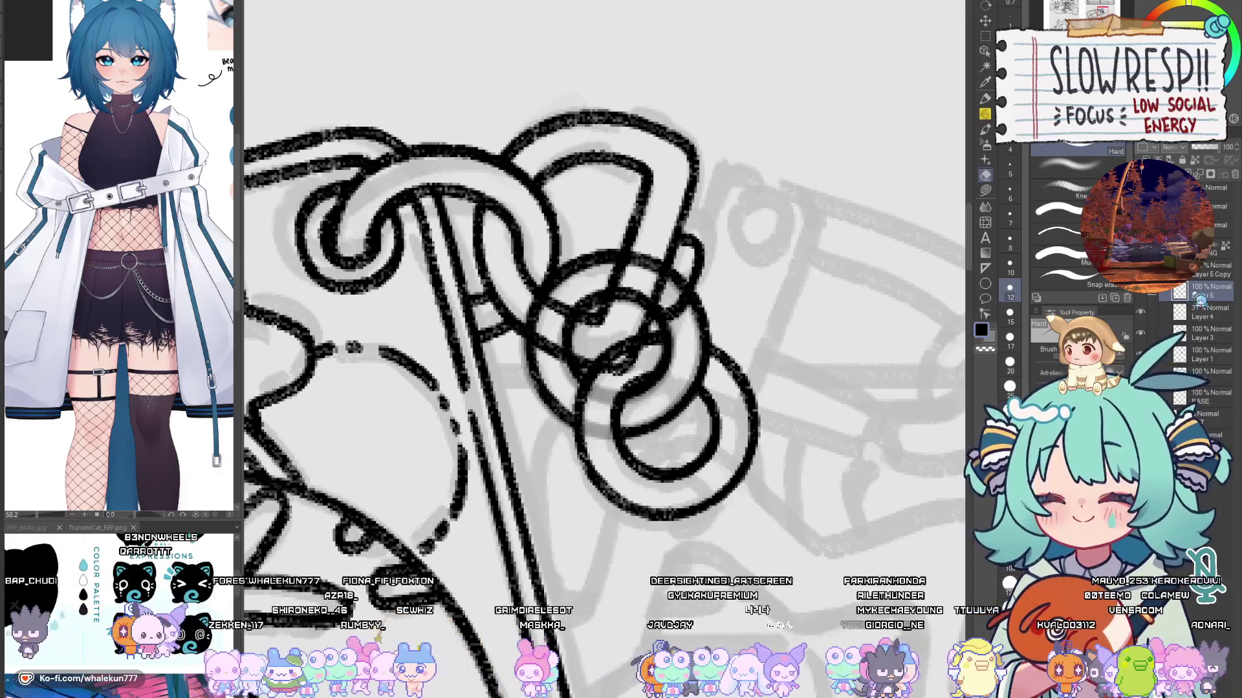
# Step: Nudge the ring-chain layer slightly down with Move layer, then select Layer 3 with the Eraser
pyautogui.scroll(-1, 1199, 299)
pyautogui.click(984, 20)
pyautogui.click(723, 380)
pyautogui.moveTo(720, 407); pyautogui.dragTo(727, 418)
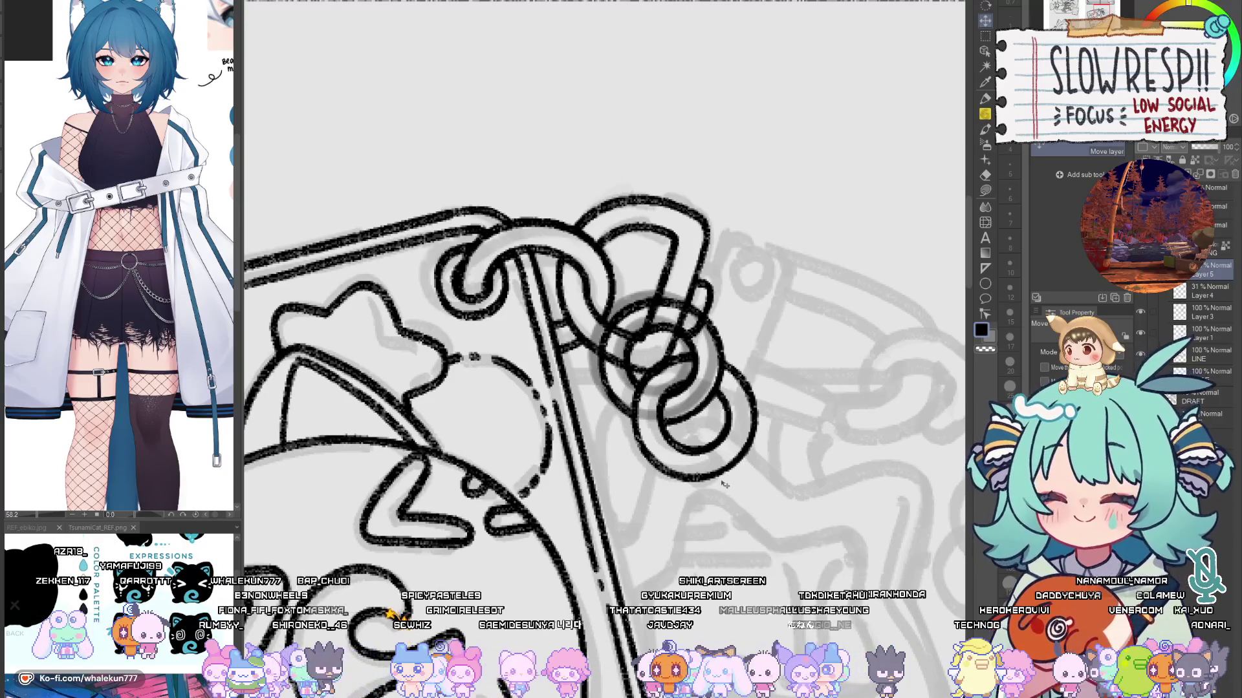
pyautogui.click(1210, 292)
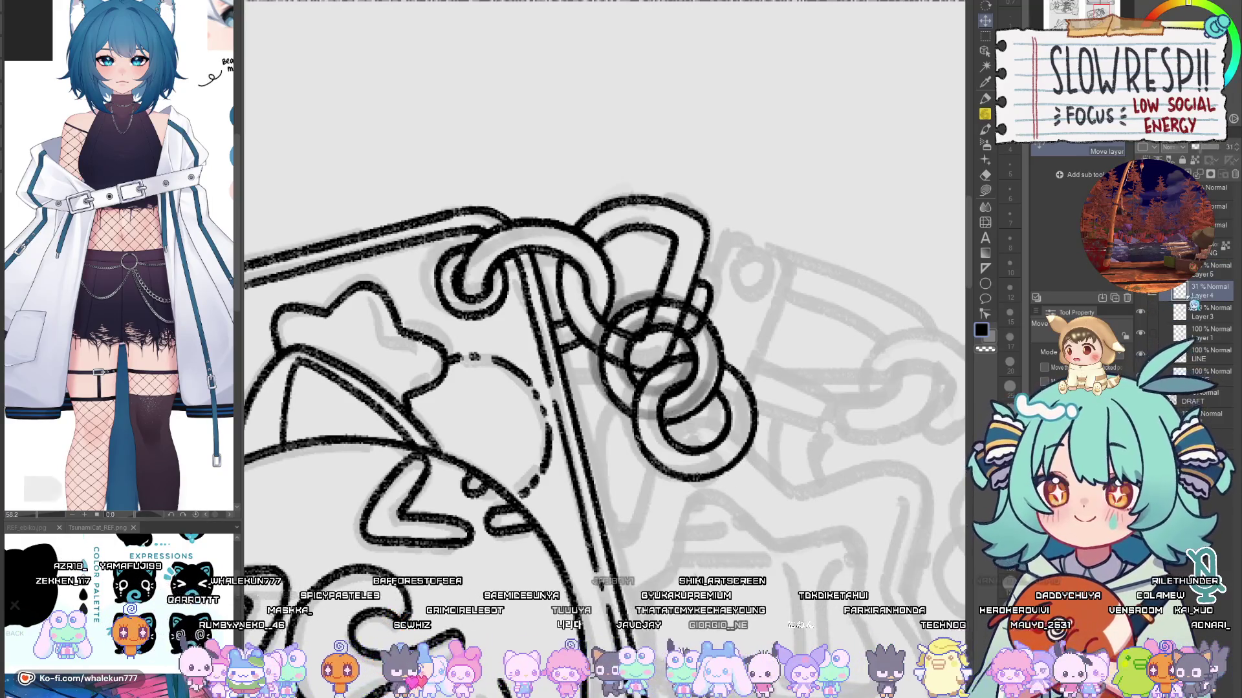
pyautogui.hotkey('ctrl', 'e')
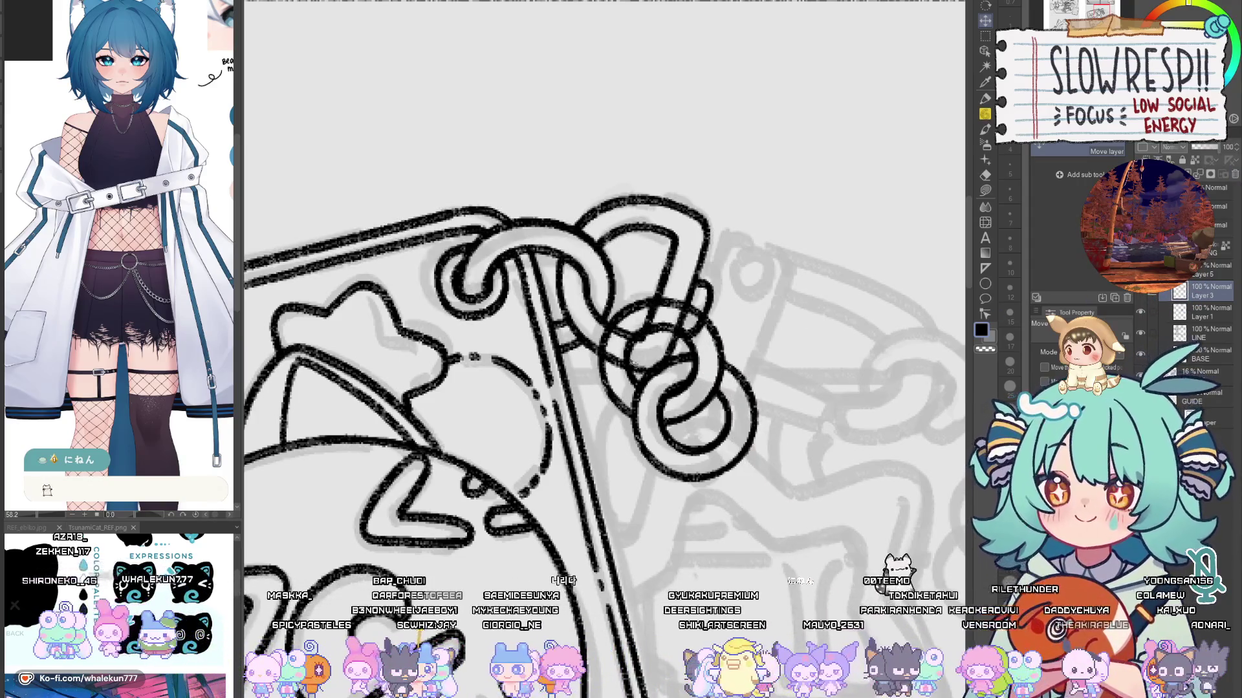
pyautogui.press('e')
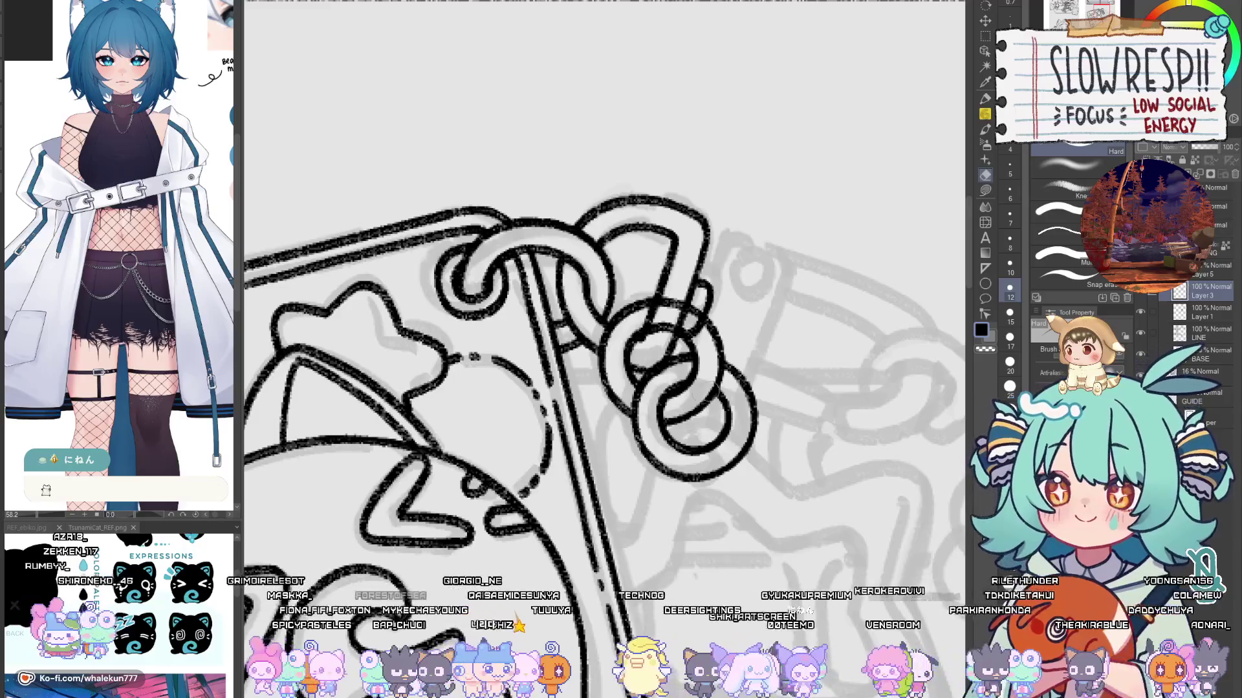
pyautogui.hotkey('alt', ']')
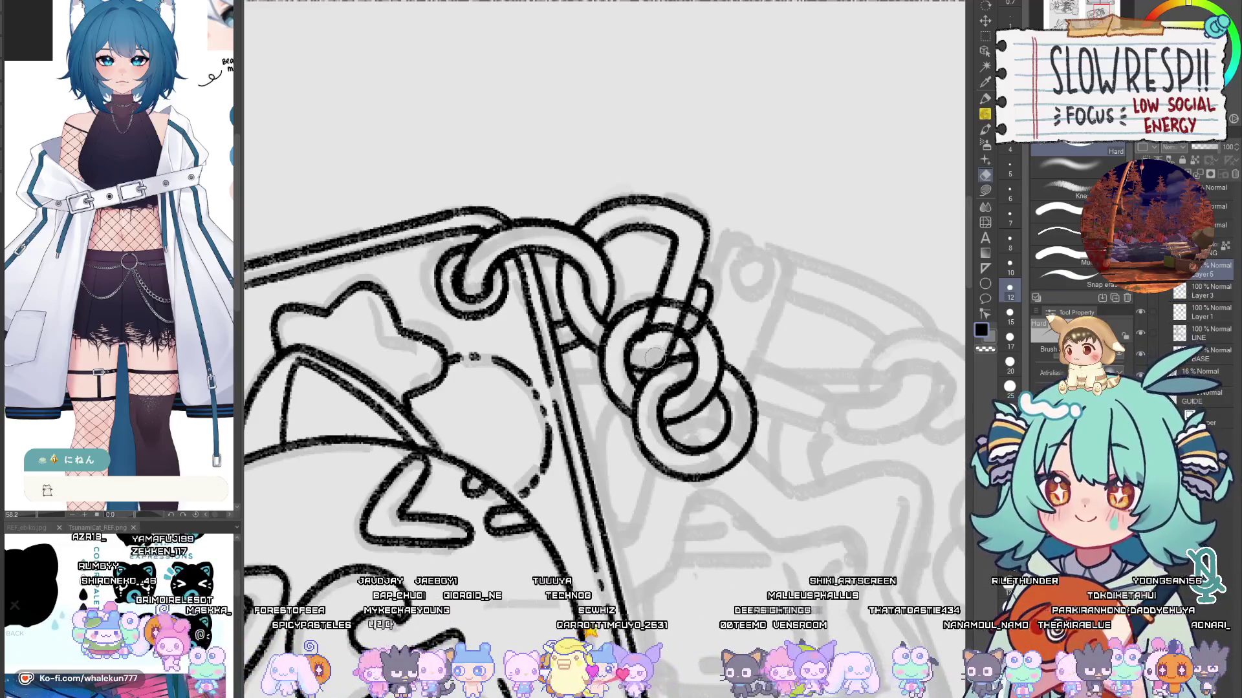
# Step: Erase the crossing lines inside the chain links and rotate the canvas view
pyautogui.moveTo(676, 297)
pyautogui.mouseDown()
pyautogui.moveTo(657, 336)
pyautogui.moveTo(699, 294)
pyautogui.moveTo(670, 321)
pyautogui.mouseUp()
pyautogui.hotkey('ctrl', 'z')
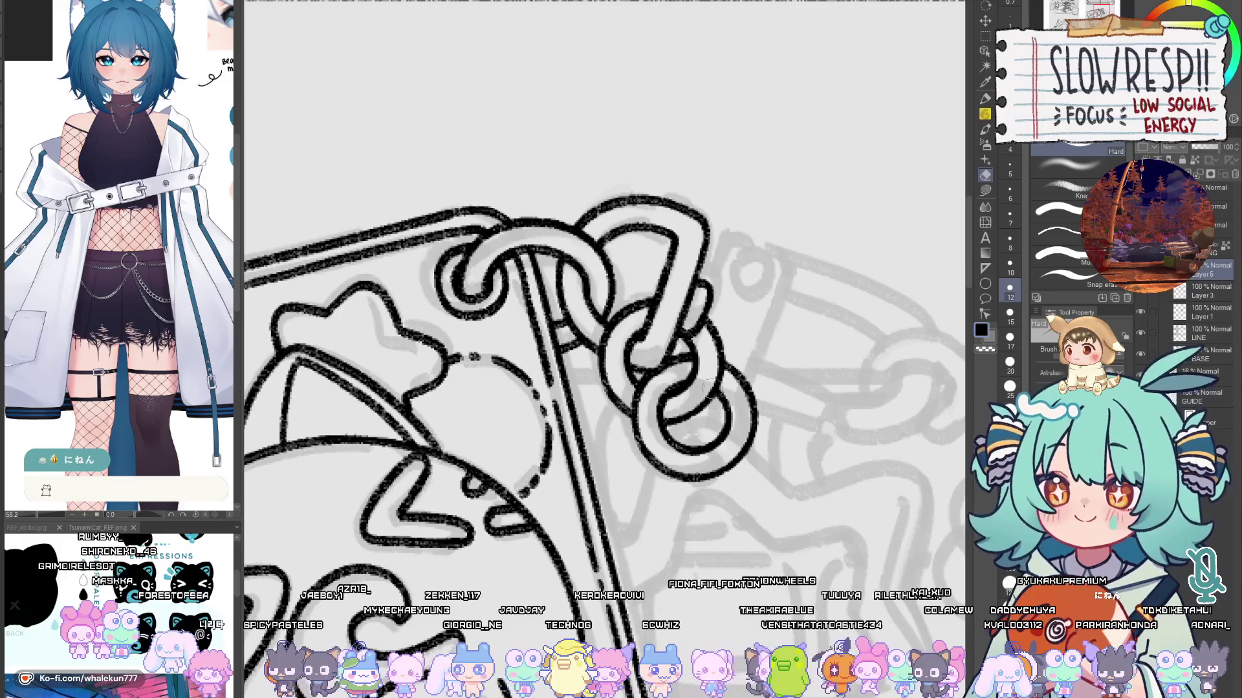
pyautogui.scroll(-5, 719, 401)
pyautogui.scroll(5, 743, 371)
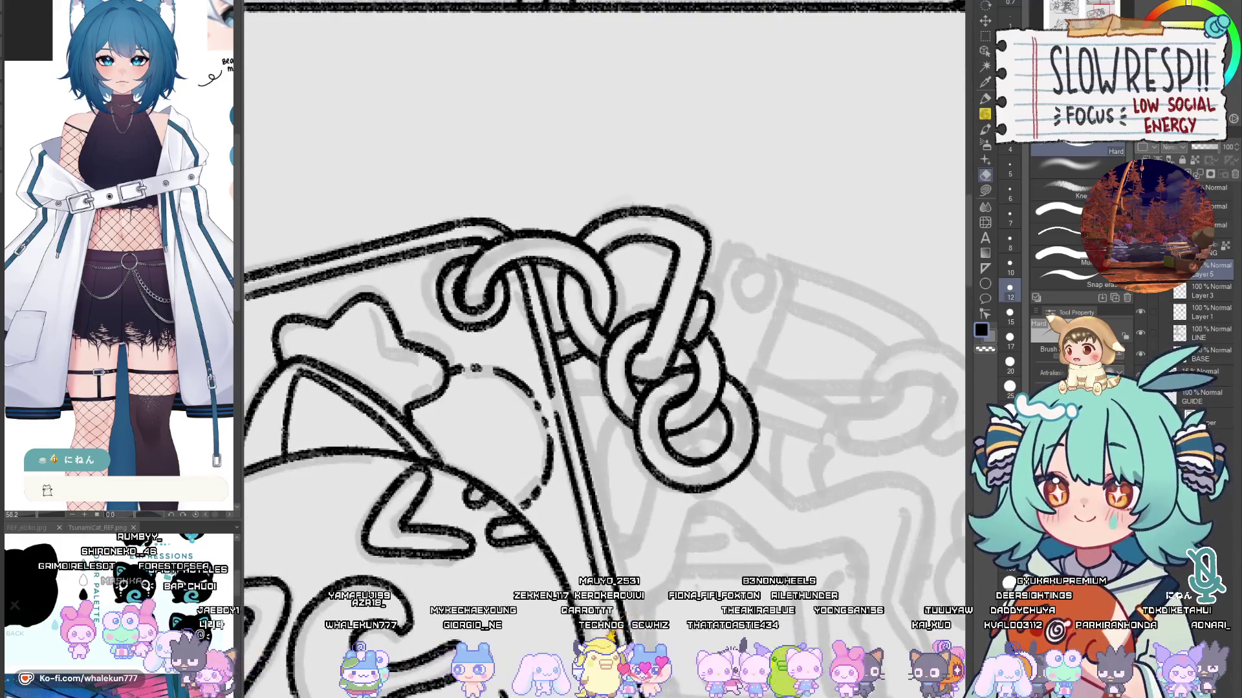
pyautogui.press('r')
pyautogui.moveTo(838, 243)
pyautogui.mouseDown()
pyautogui.moveTo(808, 214)
pyautogui.moveTo(723, 221)
pyautogui.moveTo(493, 387)
pyautogui.moveTo(780, 369)
pyautogui.mouseUp()
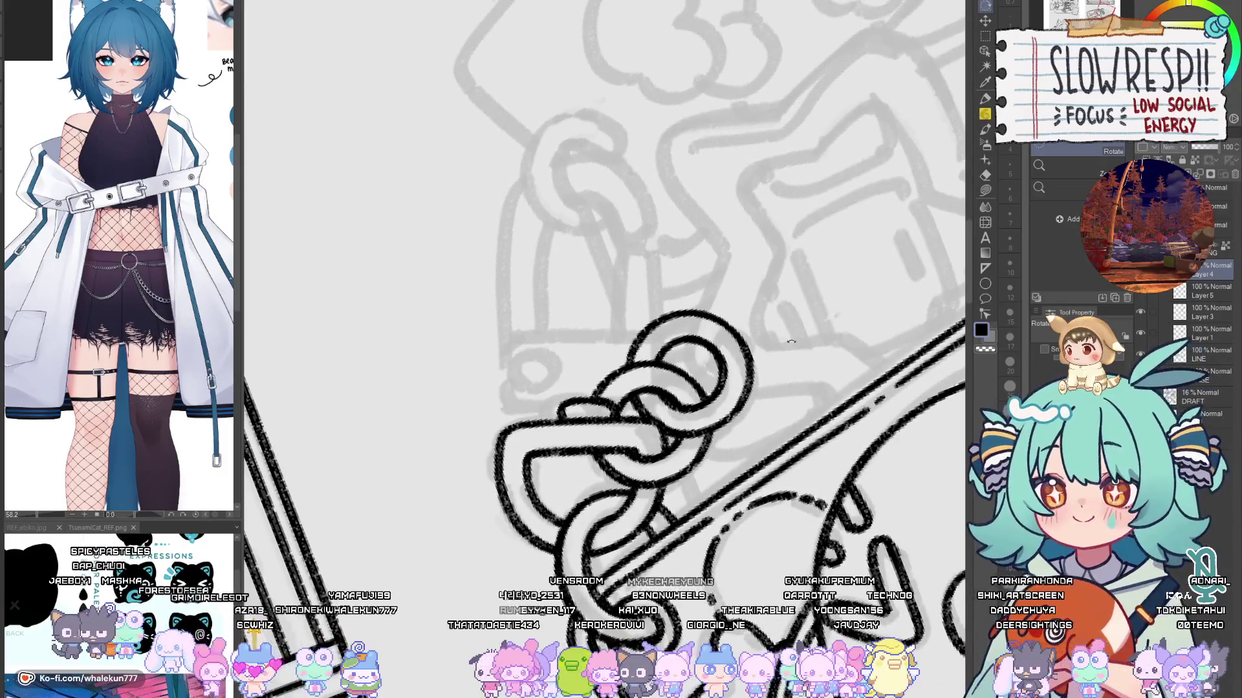
pyautogui.click(987, 270)
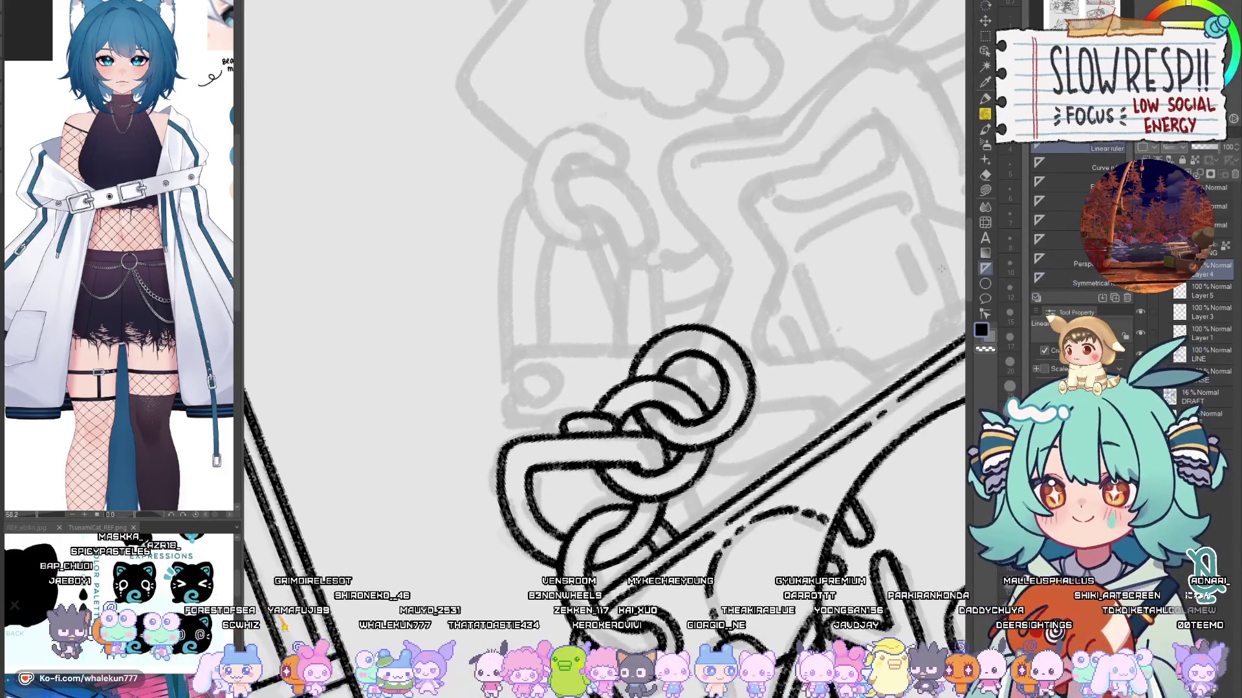
# Step: Add a vertical symmetry ruler through the keychain ring area
pyautogui.click(1092, 280)
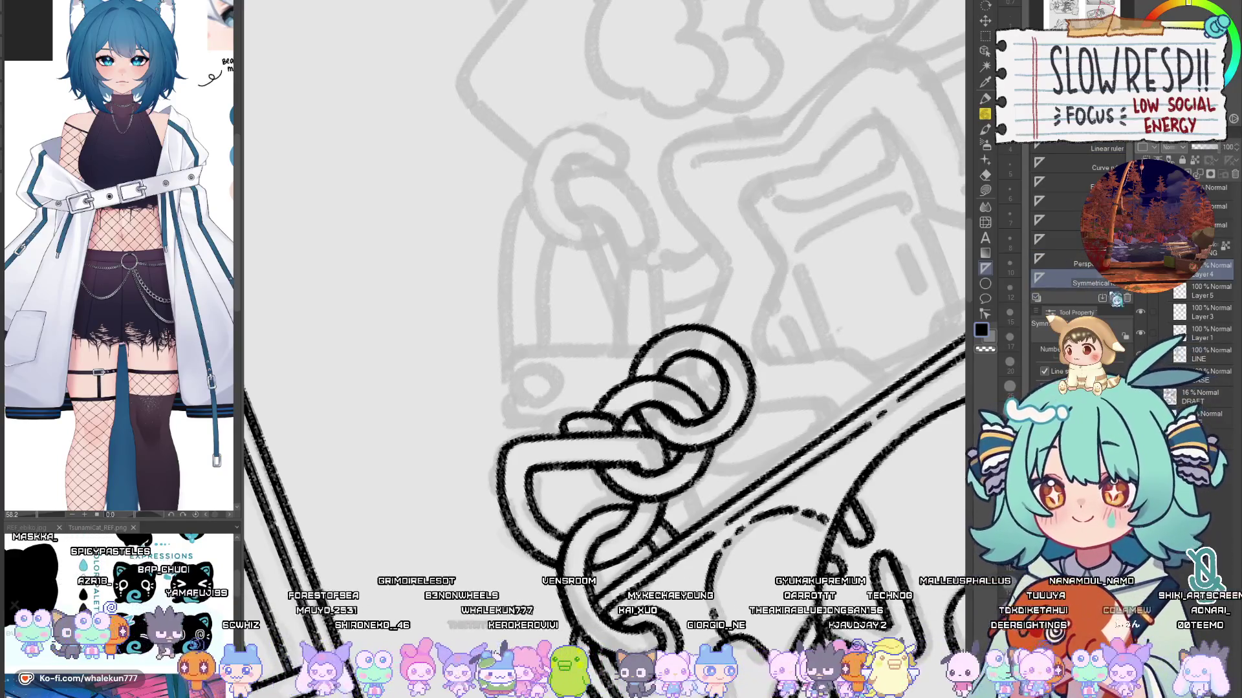
pyautogui.moveTo(582, 191); pyautogui.dragTo(587, 213)
pyautogui.click(1082, 152)
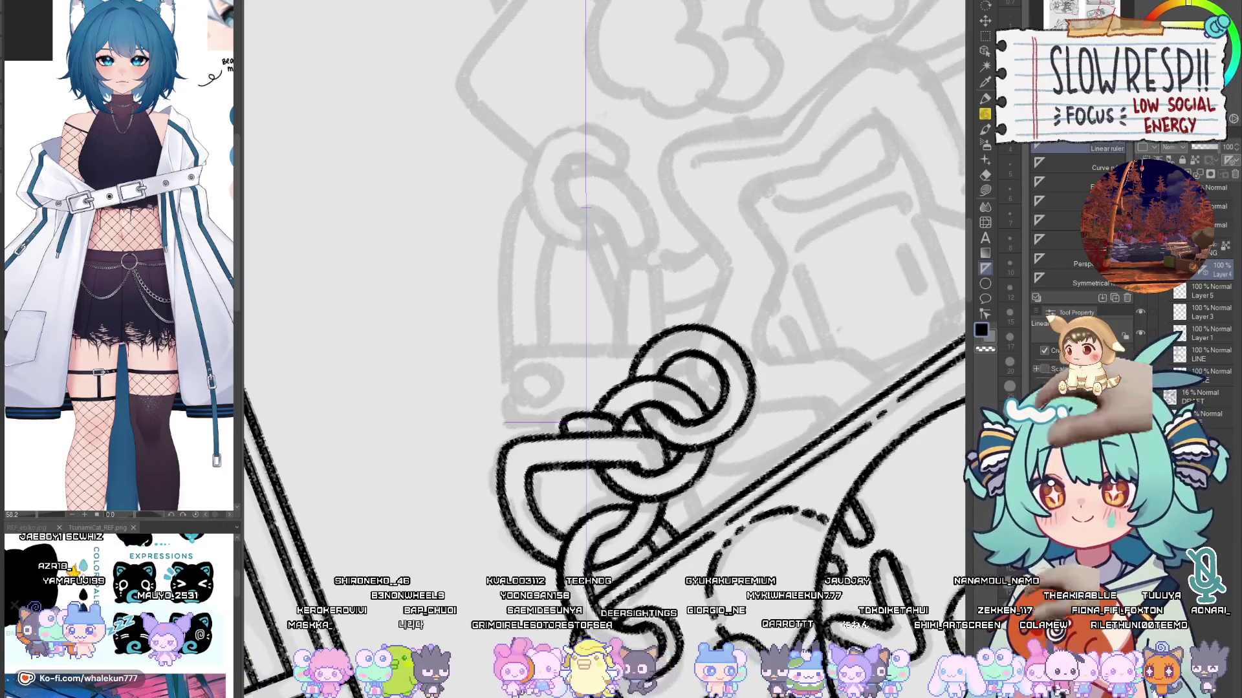
# Step: Erase a stray piece of the chain ring stroke on Layer 3
pyautogui.click(1208, 291)
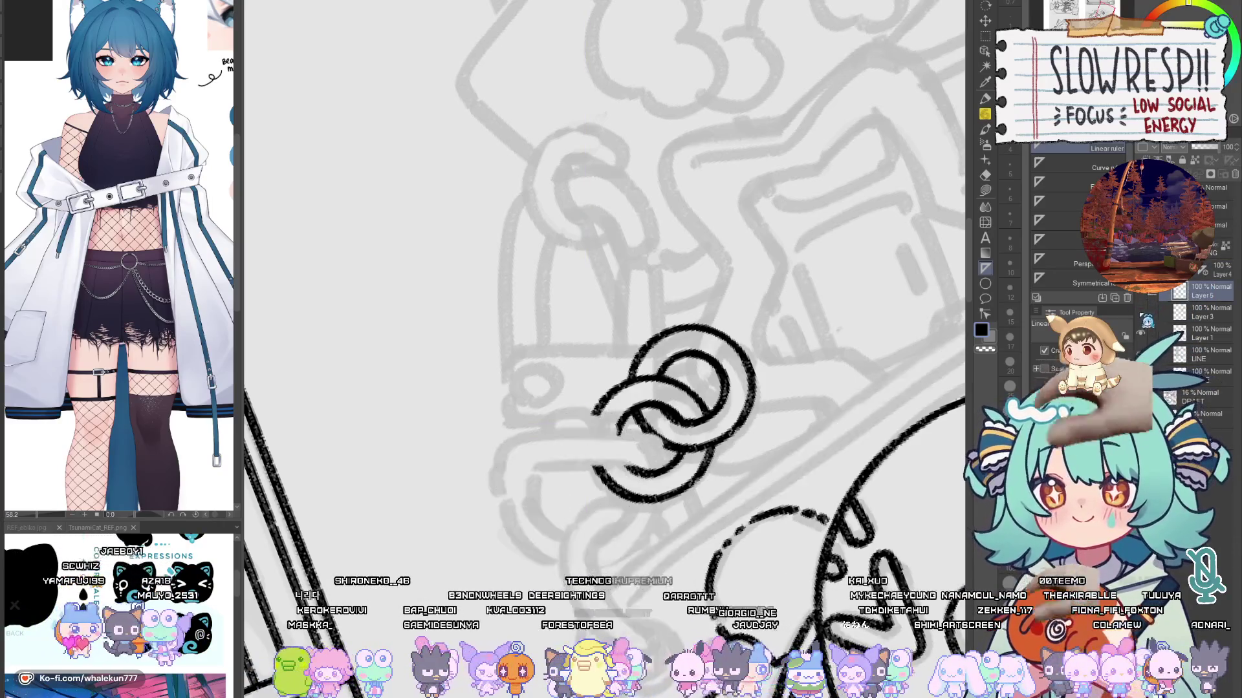
pyautogui.press('e')
pyautogui.moveTo(553, 417); pyautogui.dragTo(617, 410)
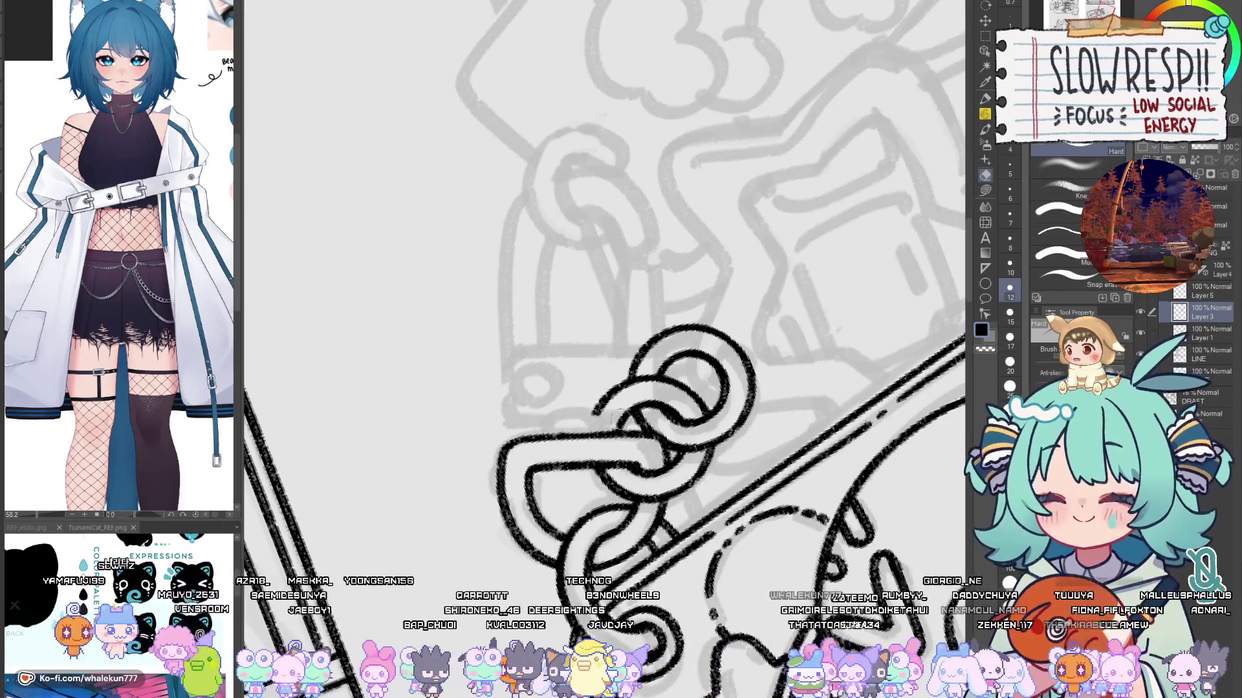
pyautogui.click(1219, 272)
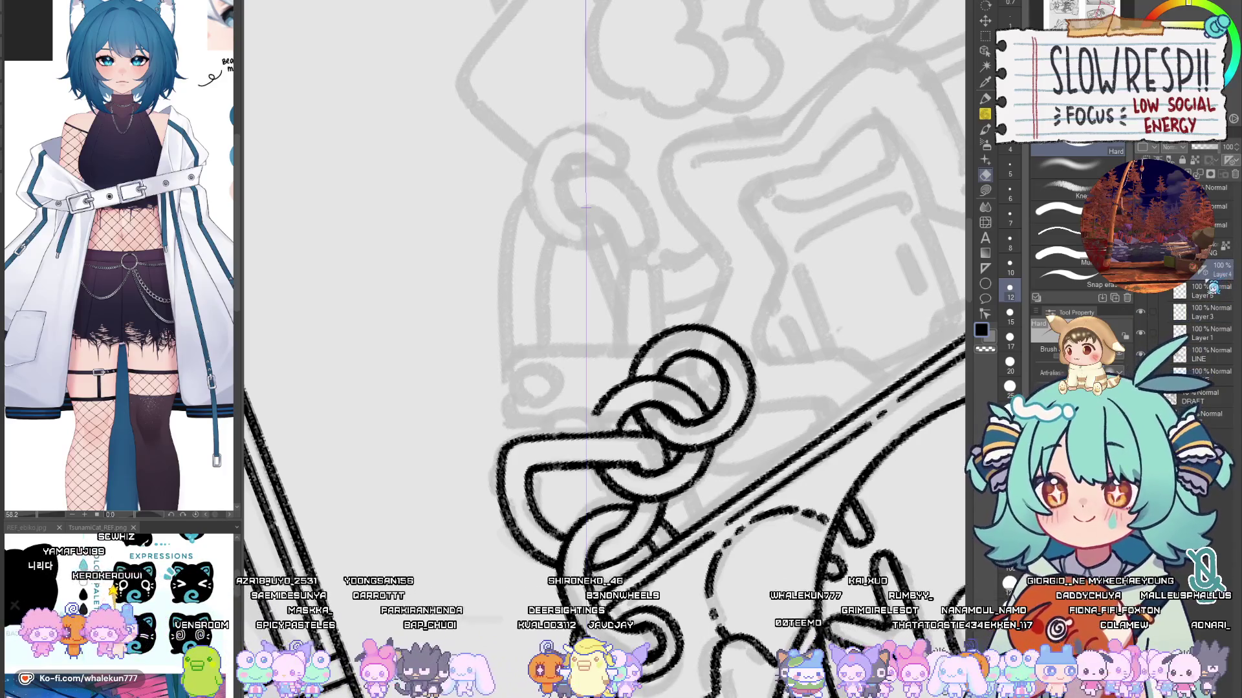
pyautogui.press('p')
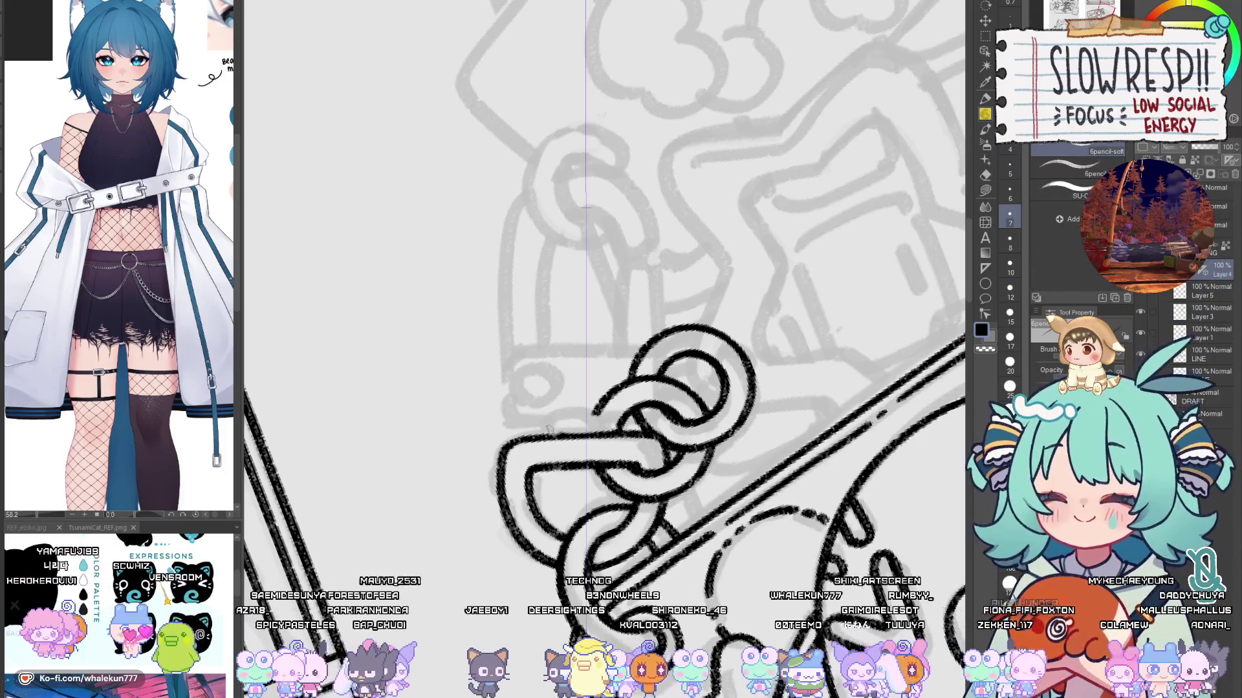
pyautogui.moveTo(553, 425); pyautogui.dragTo(605, 412)
pyautogui.hotkey('ctrl', 'z')
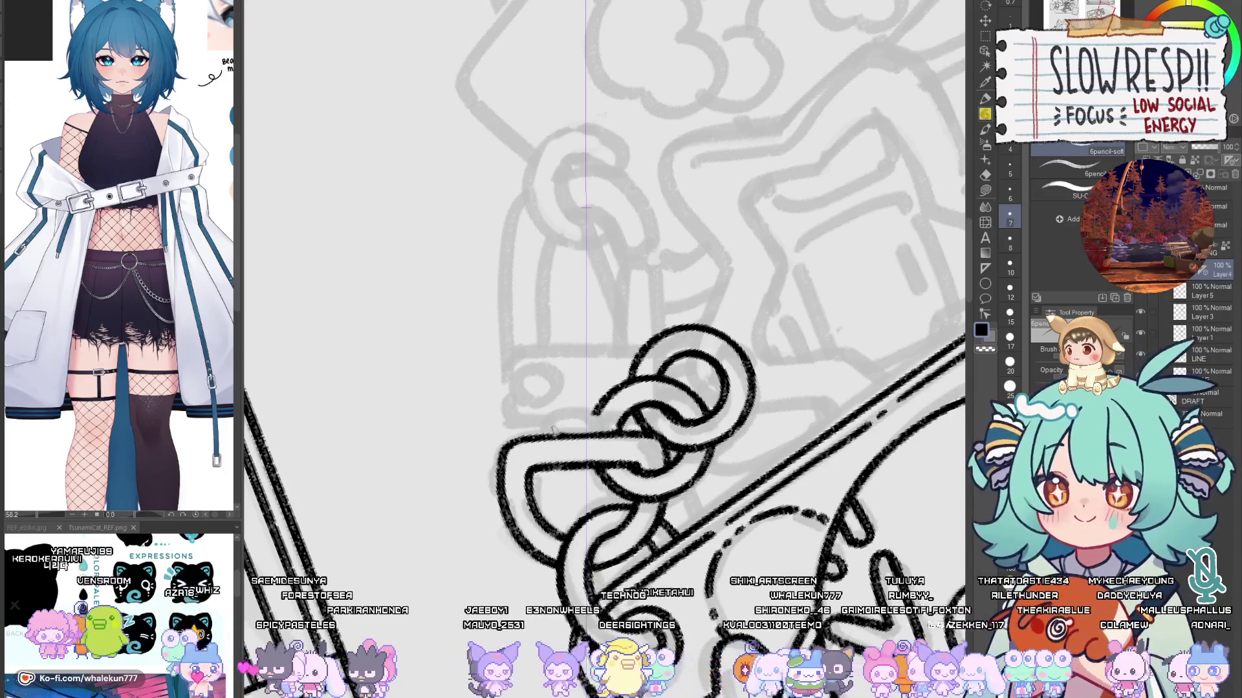
pyautogui.moveTo(565, 425); pyautogui.dragTo(608, 414)
pyautogui.hotkey('ctrl', 'z')
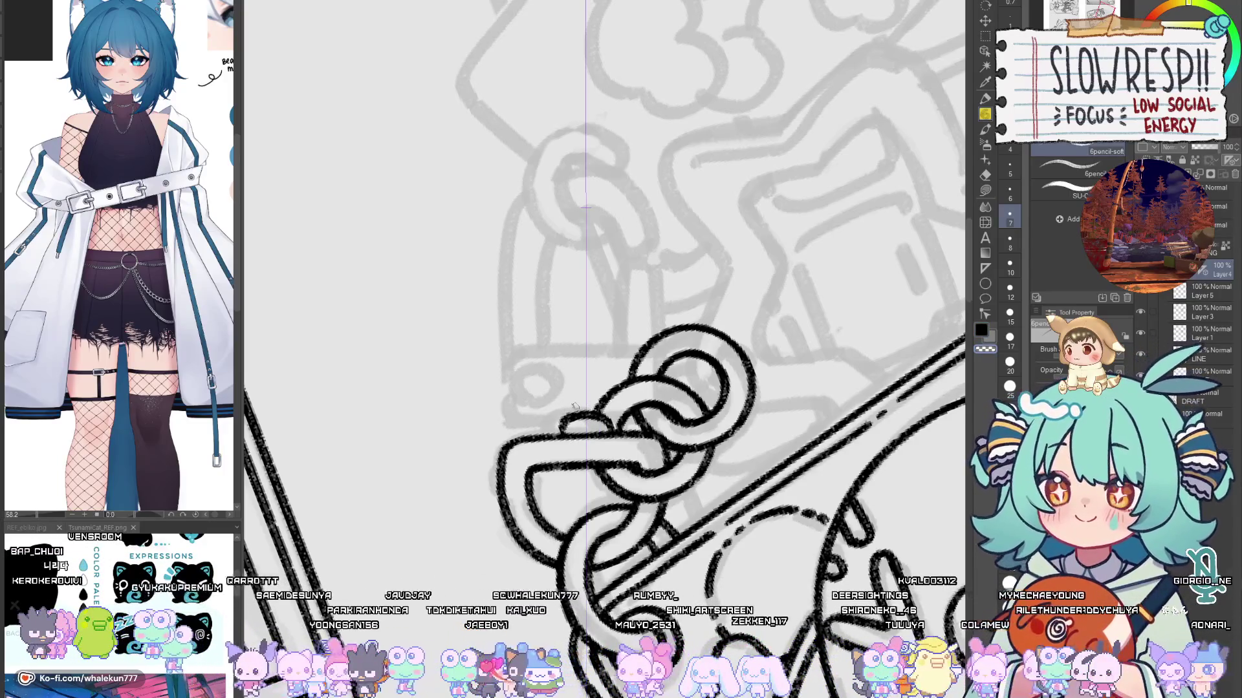
pyautogui.moveTo(568, 407); pyautogui.dragTo(629, 410)
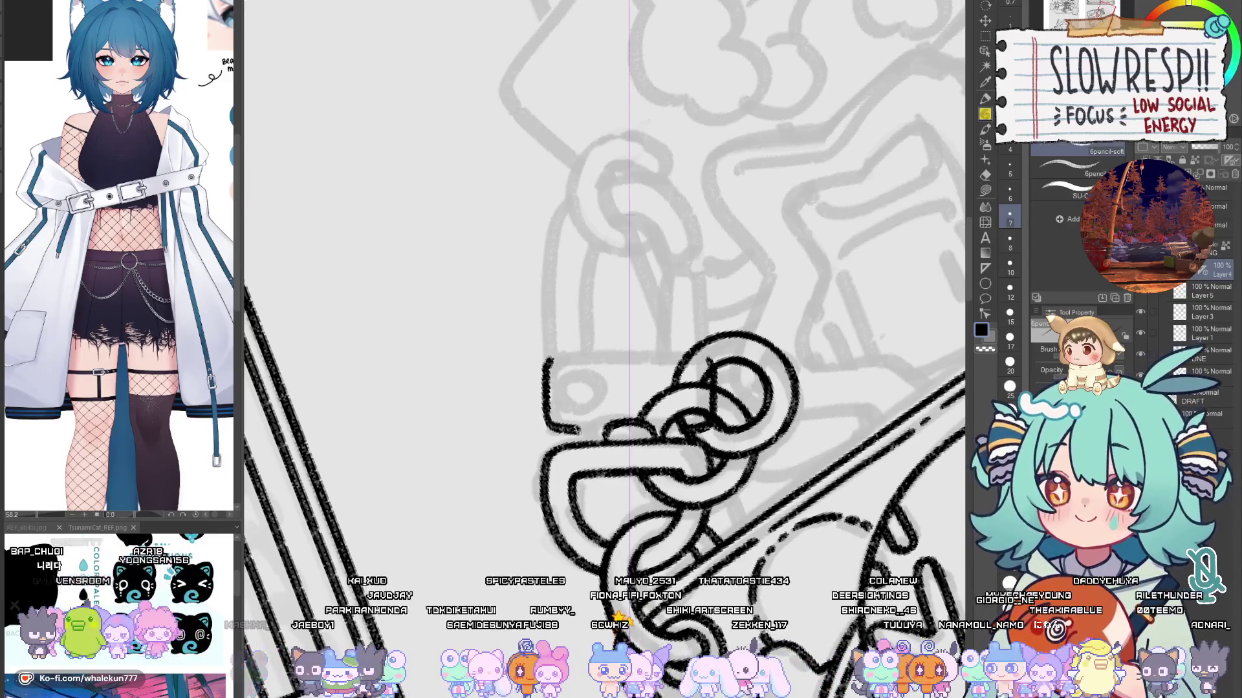
# Step: Ink the clasp's lower body: a horizontal line plus a box's left side and top
pyautogui.moveTo(615, 424); pyautogui.dragTo(685, 410)
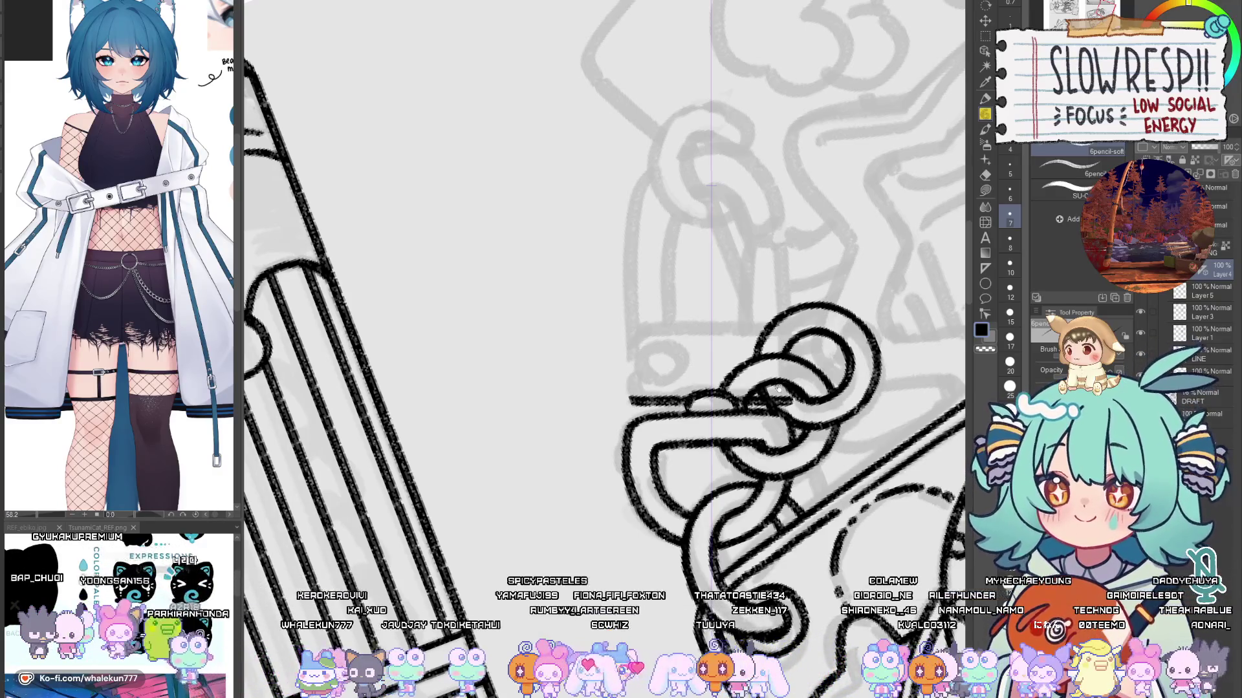
pyautogui.moveTo(634, 402); pyautogui.dragTo(624, 420)
pyautogui.moveTo(819, 381); pyautogui.dragTo(729, 401)
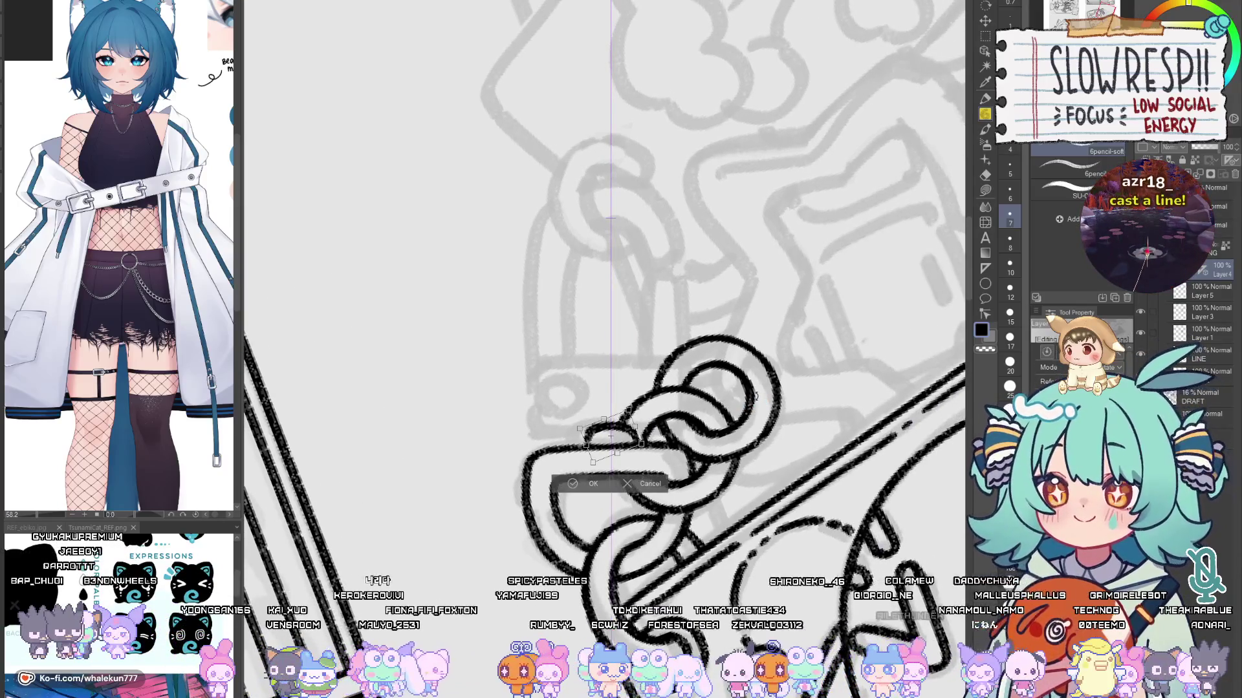
pyautogui.hotkey('ctrl', 't')
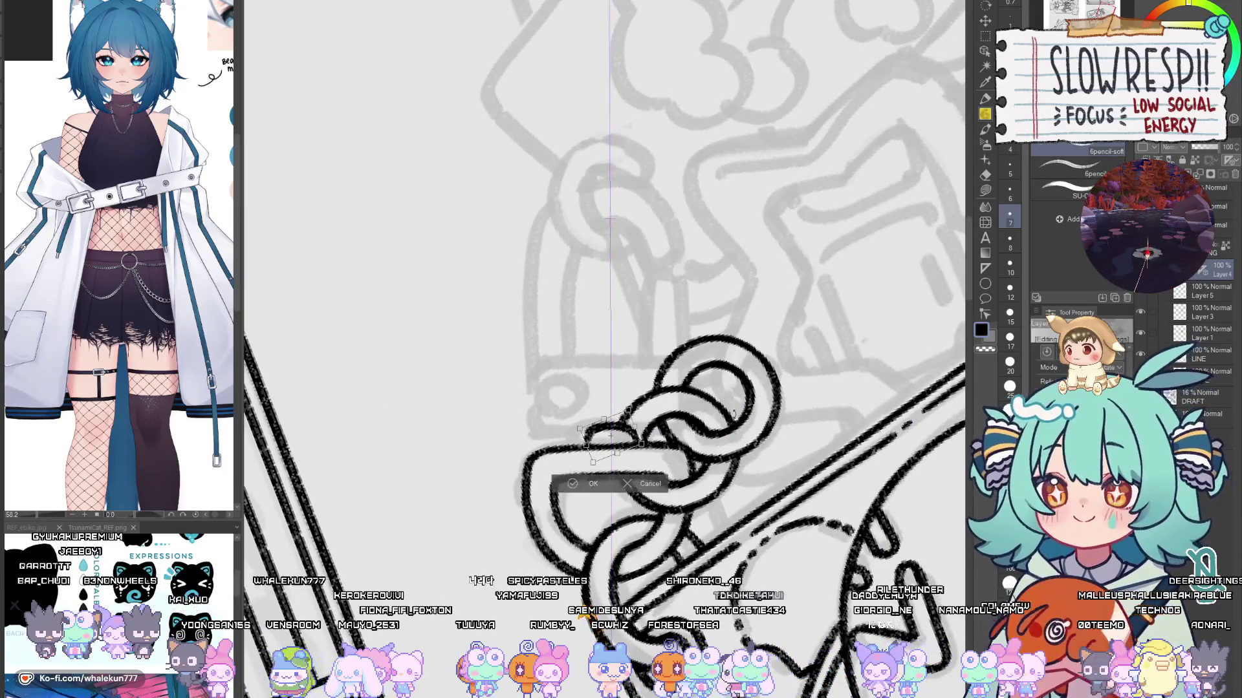
pyautogui.press('Return')
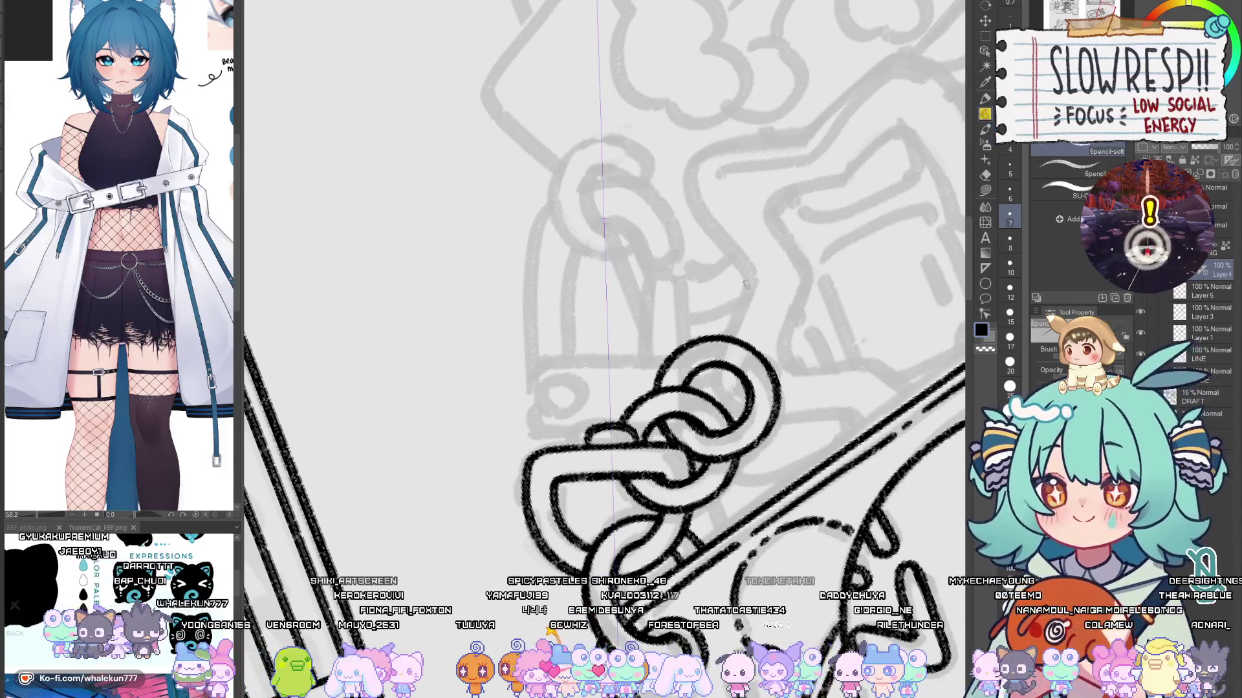
pyautogui.moveTo(569, 432); pyautogui.dragTo(592, 432)
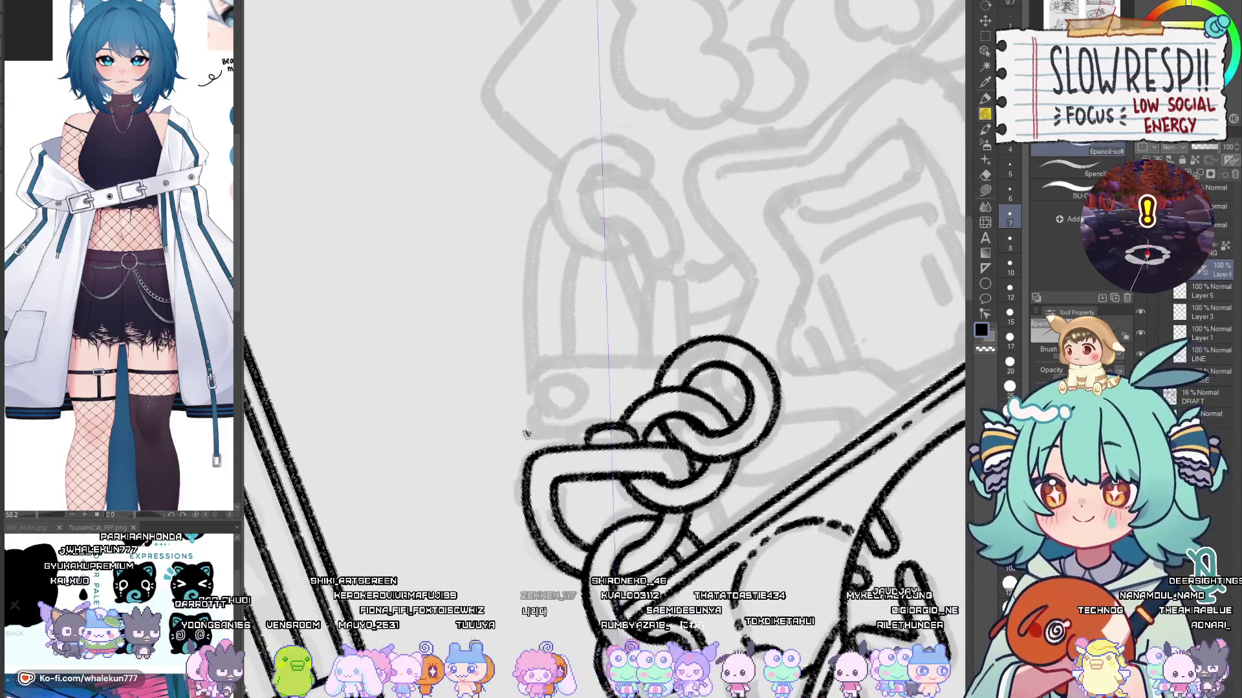
pyautogui.hotkey('ctrl', 'z')
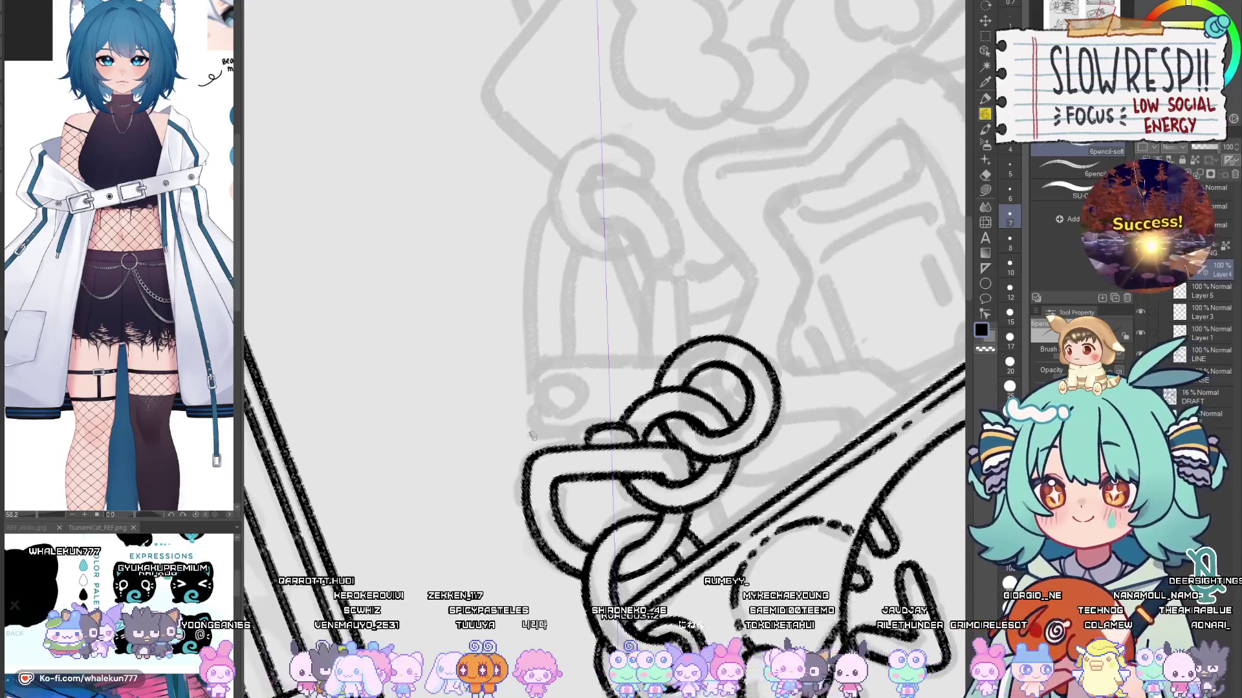
pyautogui.moveTo(529, 434)
pyautogui.mouseDown()
pyautogui.moveTo(600, 427)
pyautogui.moveTo(621, 451)
pyautogui.mouseUp()
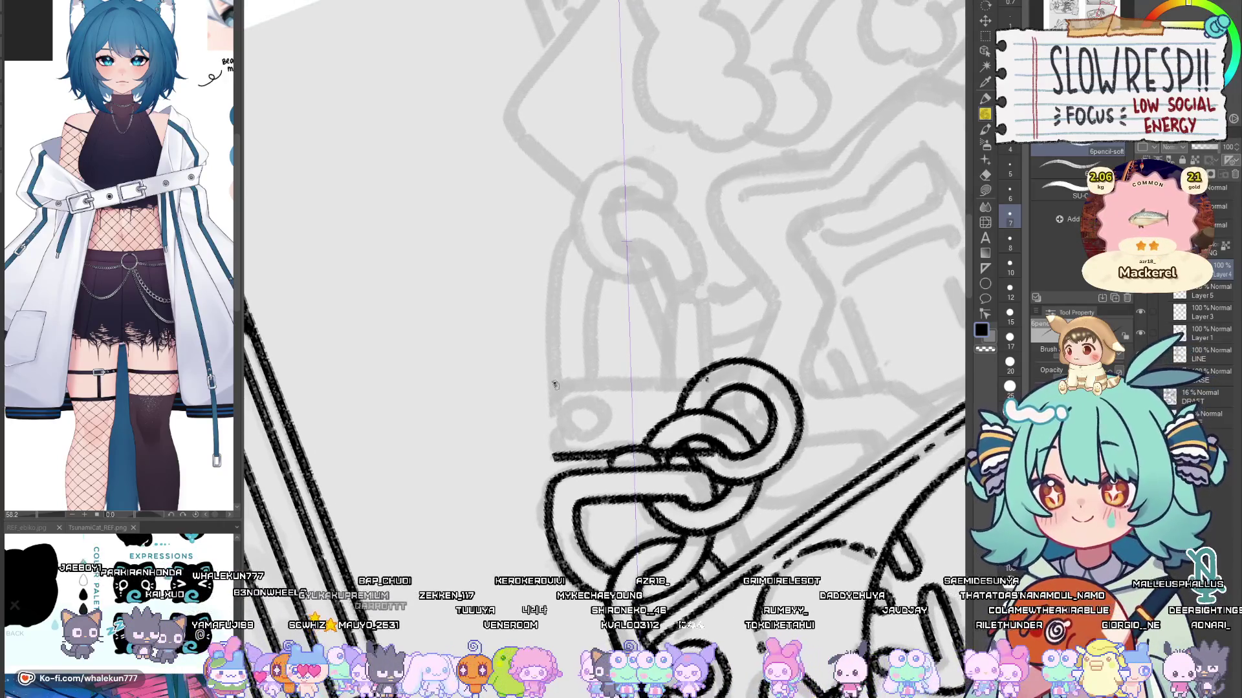
pyautogui.moveTo(550, 385); pyautogui.dragTo(553, 455)
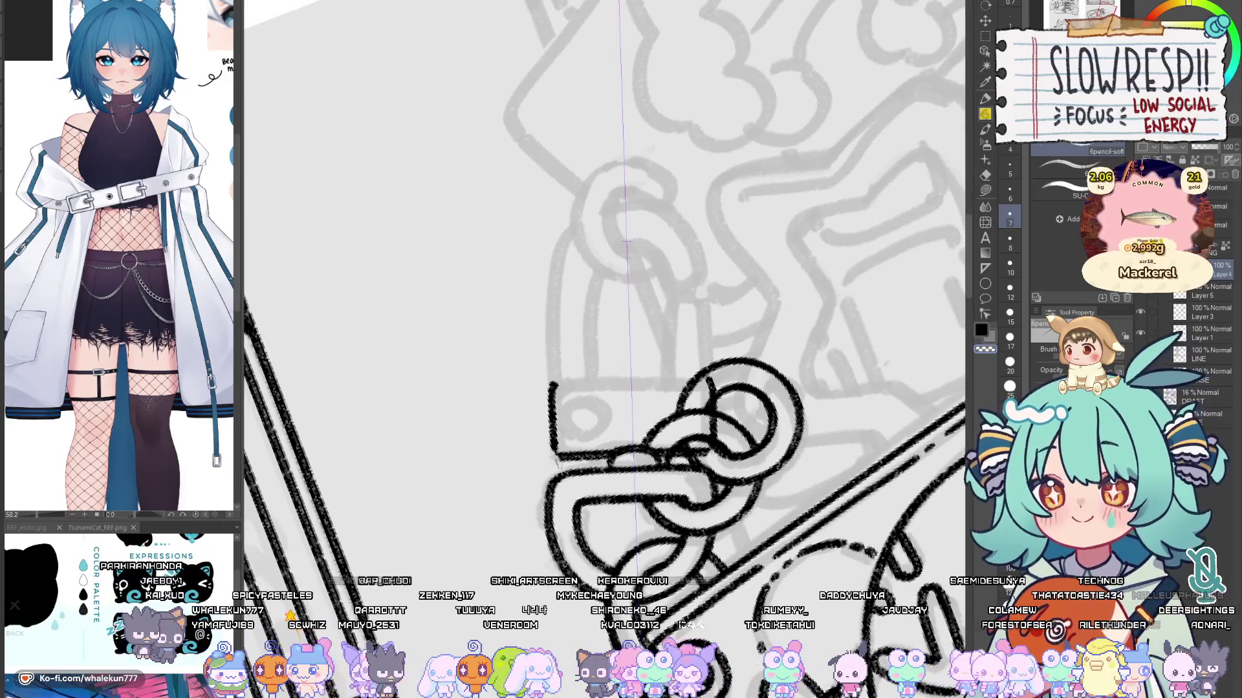
pyautogui.moveTo(551, 383); pyautogui.dragTo(702, 375)
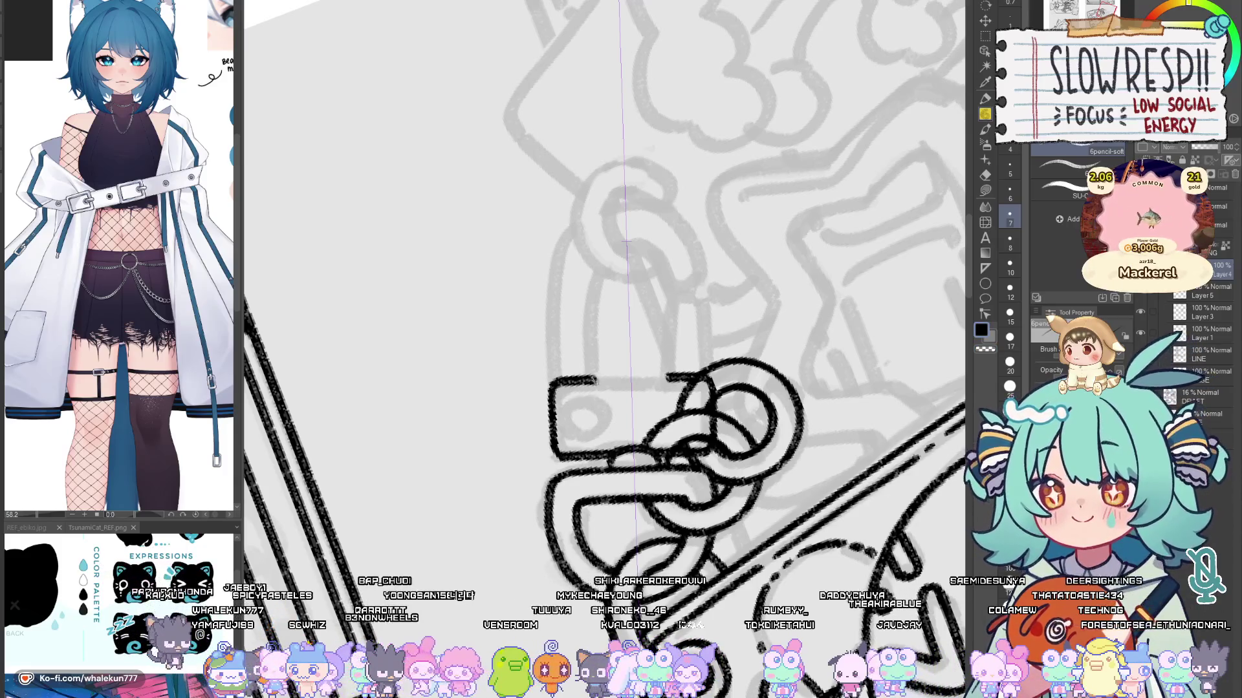
# Step: Draw a mirrored shackle arch over the clasp using the symmetry ruler
pyautogui.moveTo(627, 240); pyautogui.dragTo(733, 213)
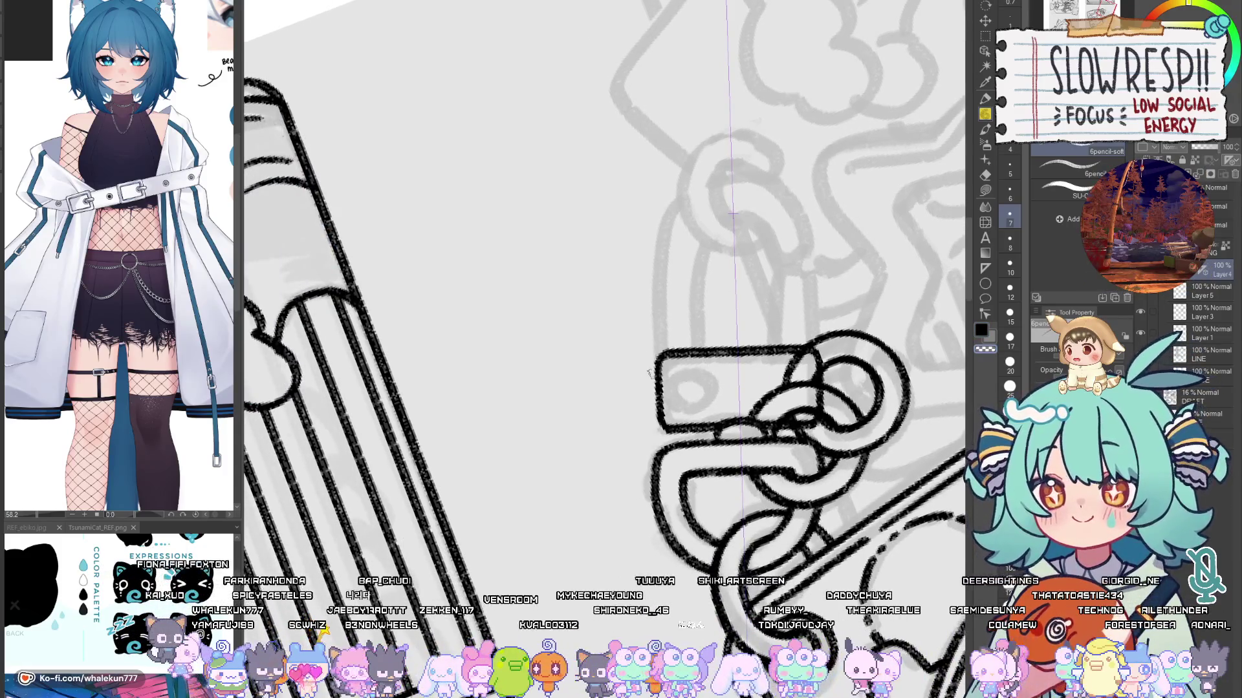
pyautogui.moveTo(670, 350); pyautogui.dragTo(611, 452)
pyautogui.moveTo(679, 375)
pyautogui.mouseDown()
pyautogui.moveTo(654, 407)
pyautogui.moveTo(681, 394)
pyautogui.mouseUp()
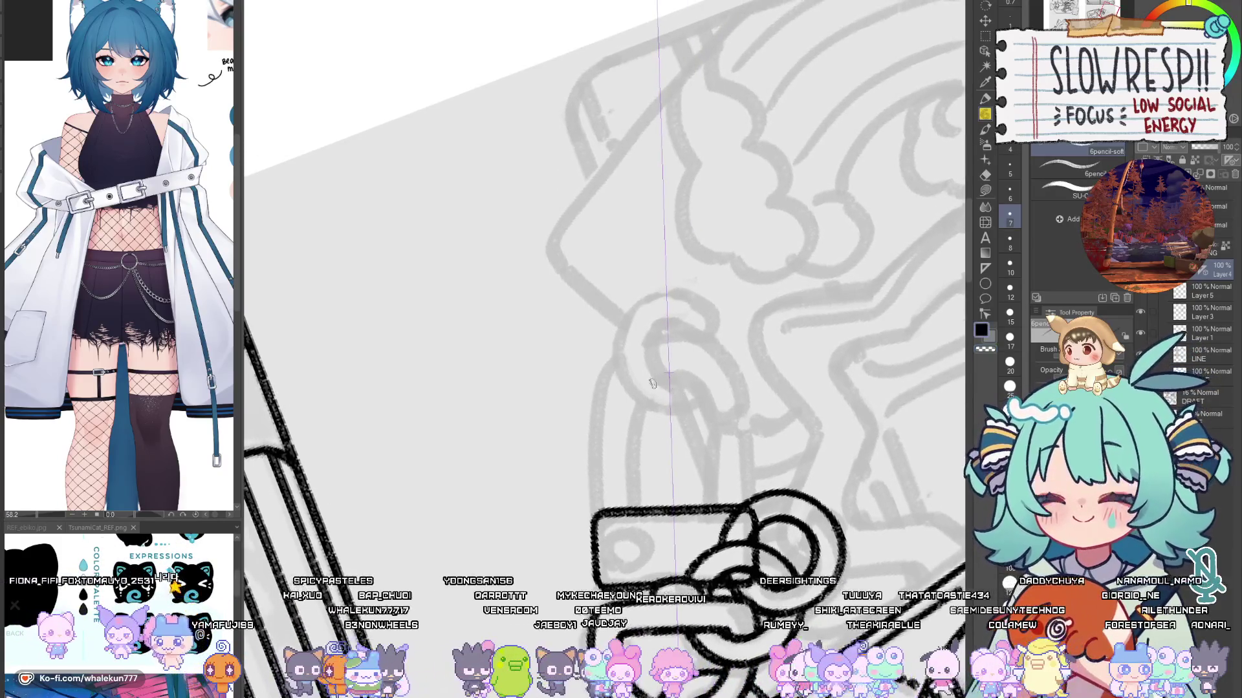
pyautogui.moveTo(713, 480)
pyautogui.mouseDown()
pyautogui.moveTo(653, 383)
pyautogui.moveTo(633, 482)
pyautogui.mouseUp()
pyautogui.hotkey('ctrl', 'z')
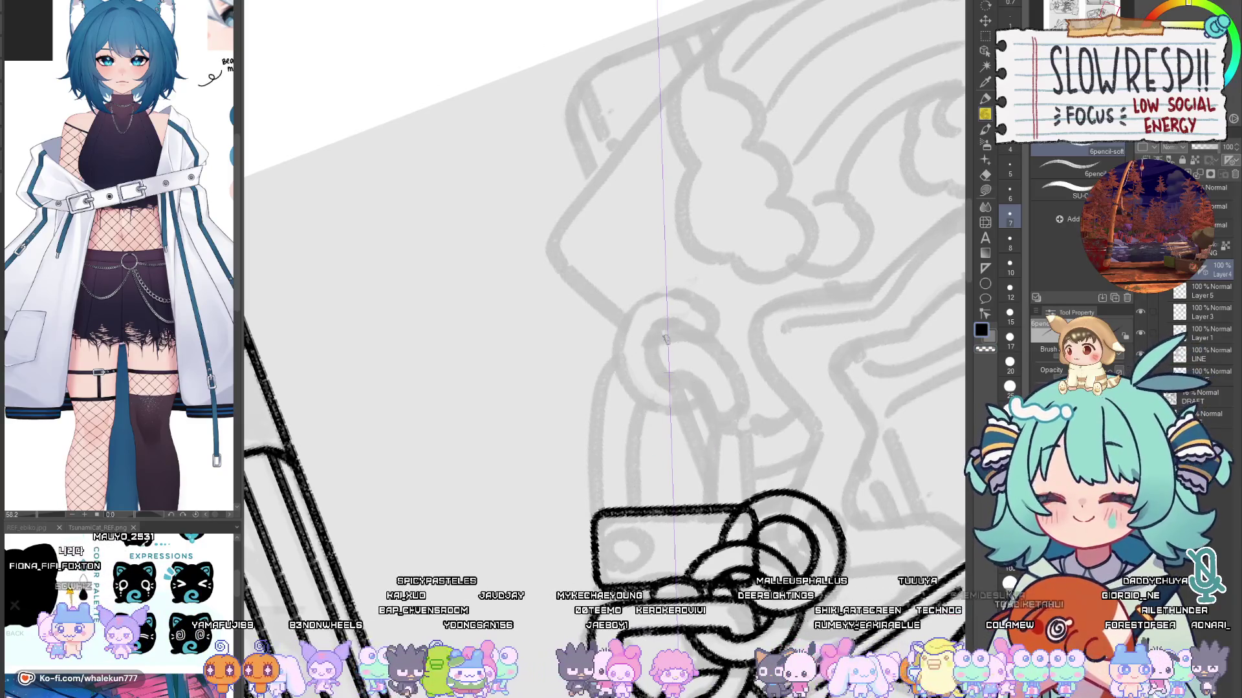
pyautogui.moveTo(665, 338)
pyautogui.mouseDown()
pyautogui.moveTo(604, 375)
pyautogui.moveTo(599, 456)
pyautogui.mouseUp()
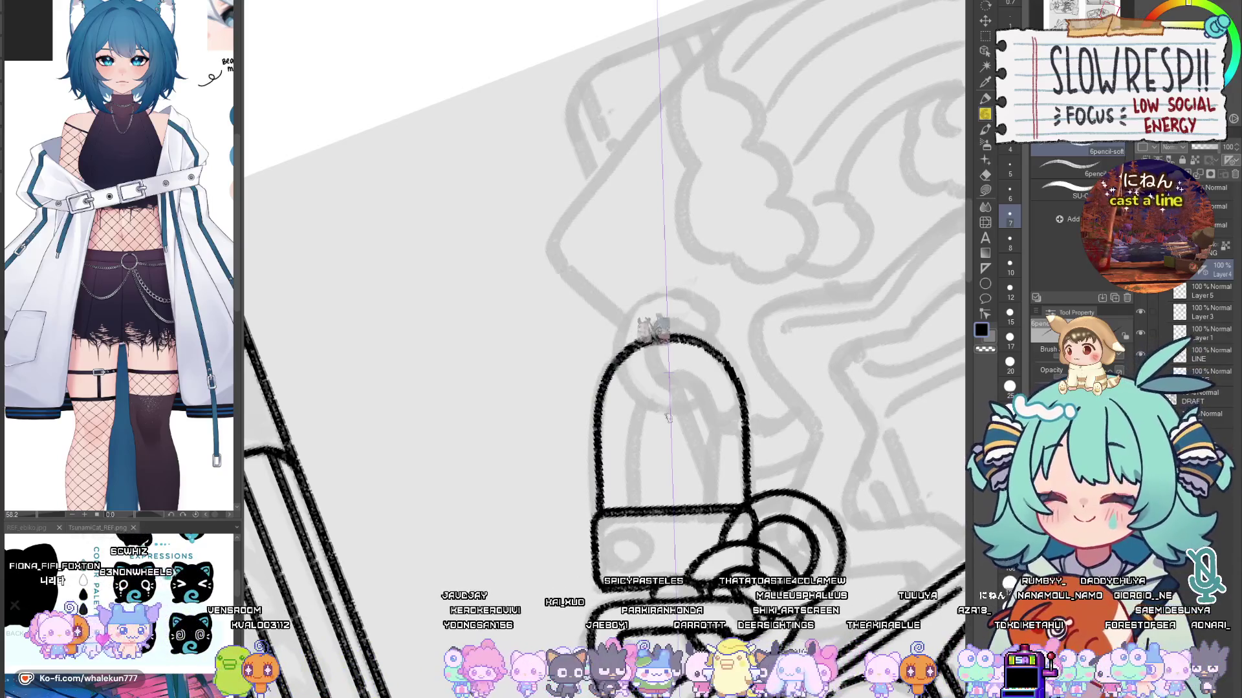
# Step: Retry the shackle's top dash, rounded arch and legs several times, undoing failed attempts
pyautogui.hotkey('ctrl', 'z')
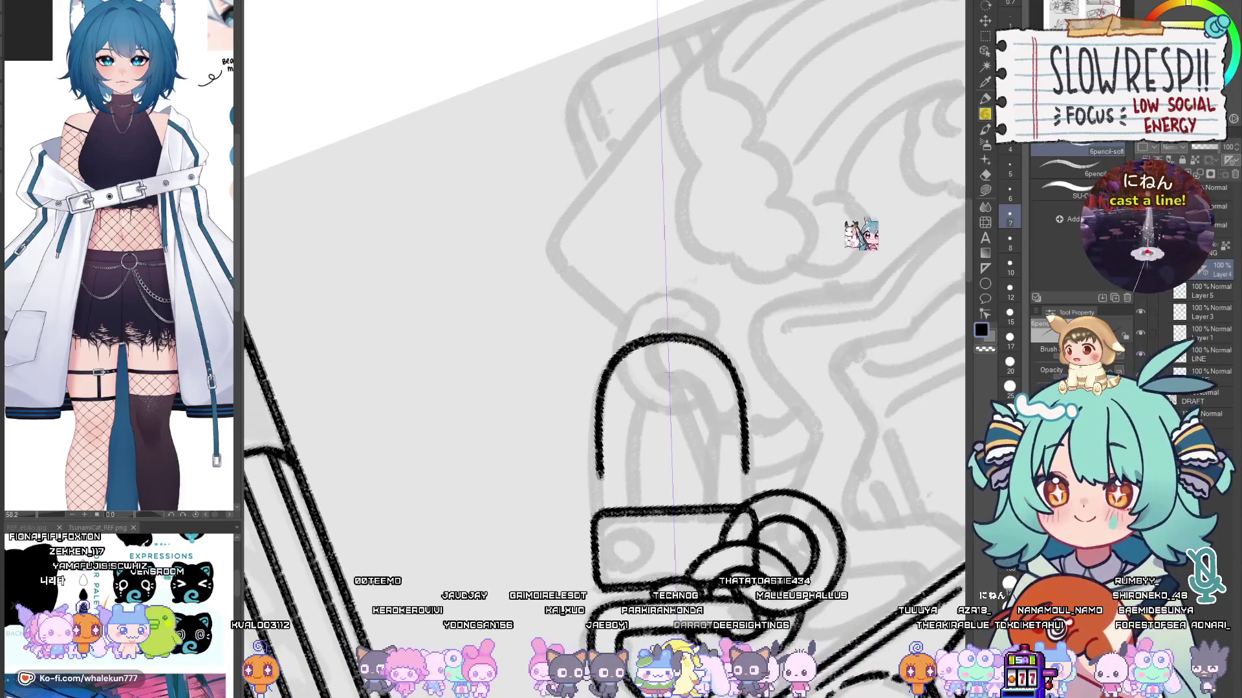
pyautogui.hotkey('ctrl', 'z')
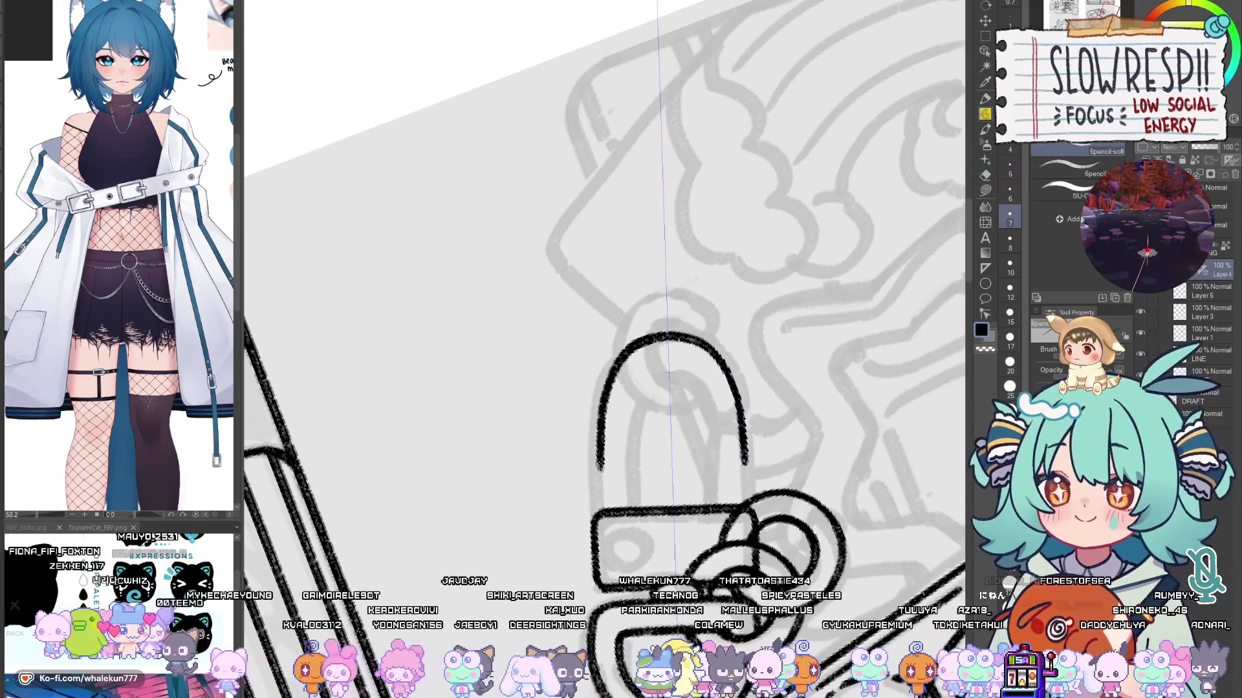
pyautogui.hotkey('ctrl', 'z')
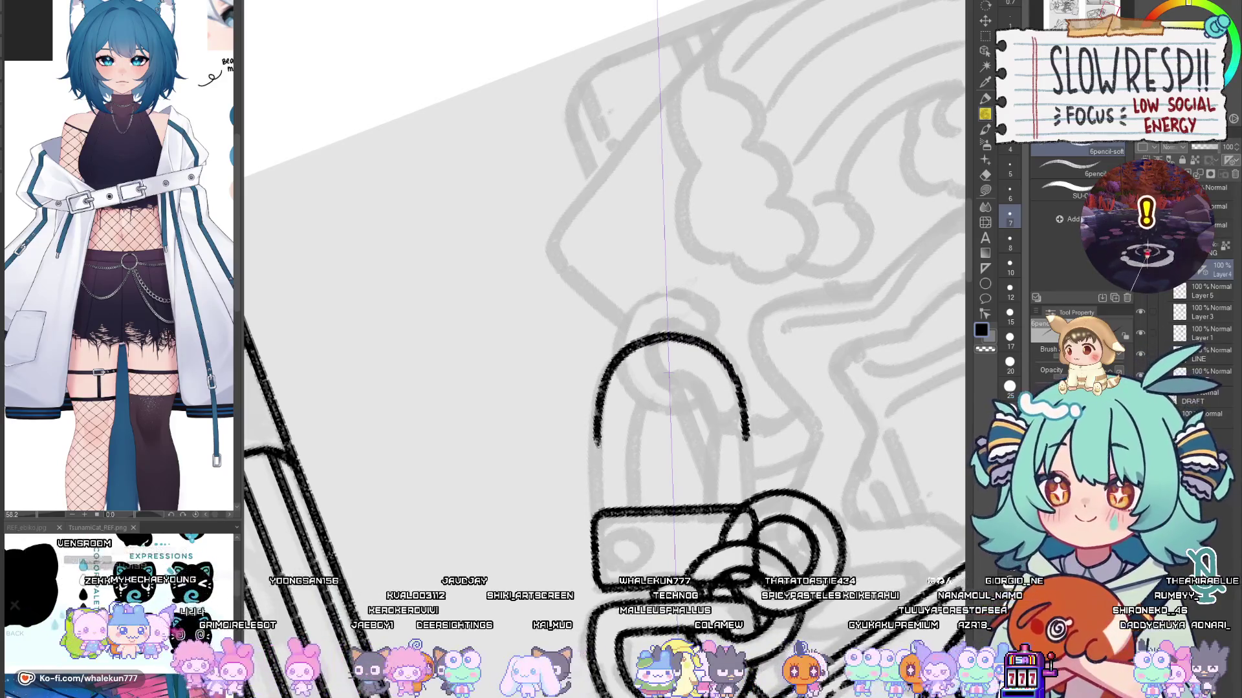
pyautogui.hotkey('ctrl', 'z')
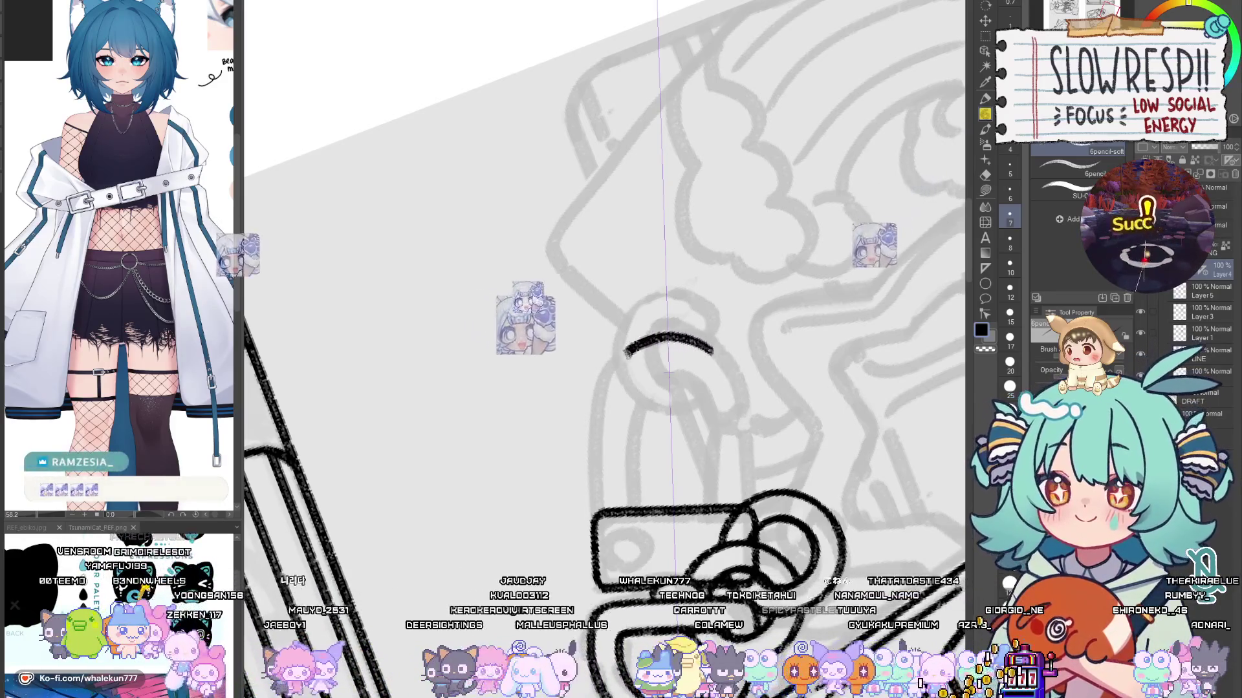
pyautogui.moveTo(653, 337); pyautogui.dragTo(683, 336)
pyautogui.moveTo(598, 442)
pyautogui.mouseDown()
pyautogui.moveTo(698, 337)
pyautogui.moveTo(747, 436)
pyautogui.mouseUp()
pyautogui.hotkey('ctrl', 'z')
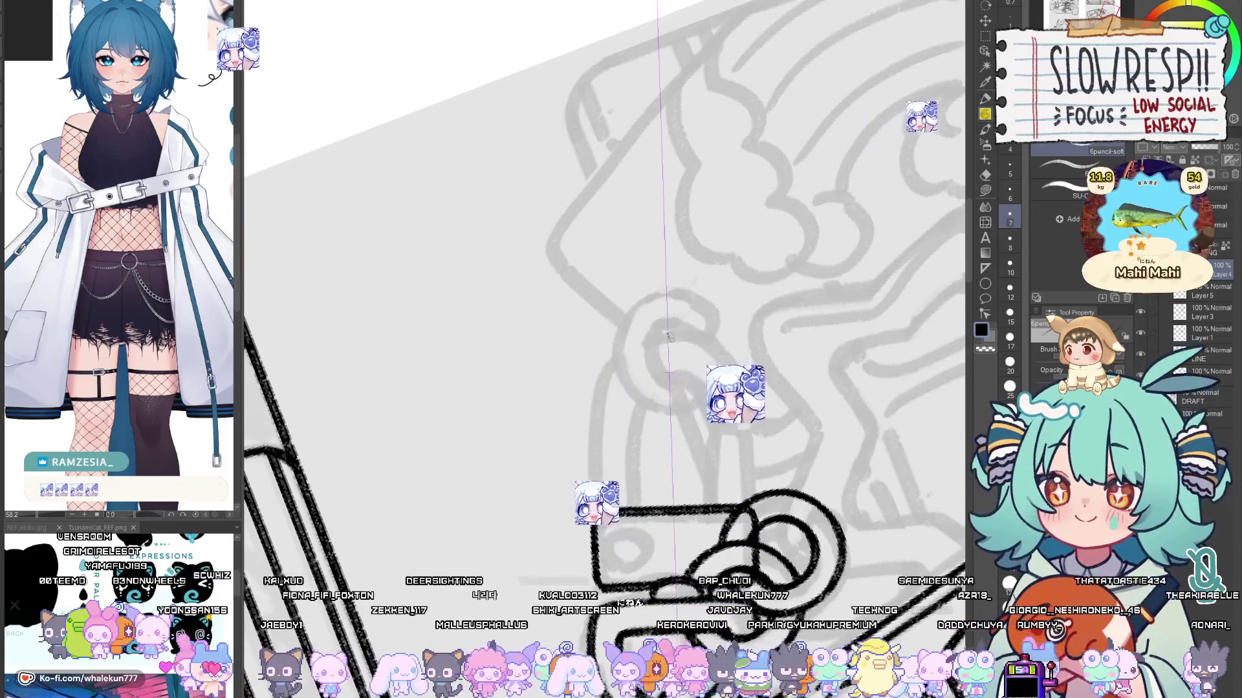
pyautogui.moveTo(653, 333); pyautogui.dragTo(679, 332)
pyautogui.moveTo(614, 381); pyautogui.dragTo(728, 380)
pyautogui.moveTo(613, 382); pyautogui.dragTo(605, 447)
pyautogui.hotkey('ctrl', 'z')
pyautogui.hotkey('ctrl', 'z')
pyautogui.hotkey('ctrl', 'z')
pyautogui.moveTo(653, 335); pyautogui.dragTo(679, 334)
pyautogui.moveTo(608, 388)
pyautogui.mouseDown()
pyautogui.moveTo(728, 382)
pyautogui.moveTo(749, 498)
pyautogui.mouseUp()
pyautogui.moveTo(608, 388); pyautogui.dragTo(601, 508)
pyautogui.hotkey('ctrl', 'z')
pyautogui.hotkey('ctrl', 'z')
pyautogui.hotkey('ctrl', 'z')
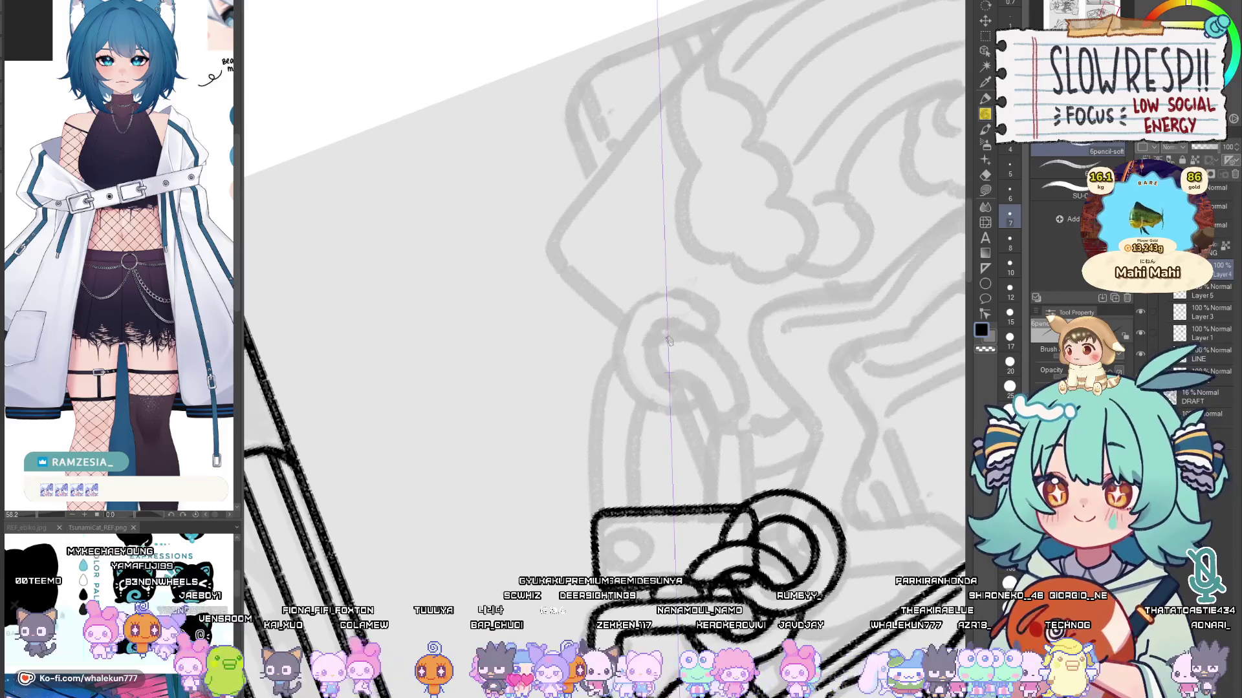
# Step: Extend both shackle legs down to the clasp body and start the inner shackle line
pyautogui.moveTo(705, 353)
pyautogui.mouseDown()
pyautogui.moveTo(615, 370)
pyautogui.moveTo(602, 400)
pyautogui.mouseUp()
pyautogui.hotkey('ctrl', 'z')
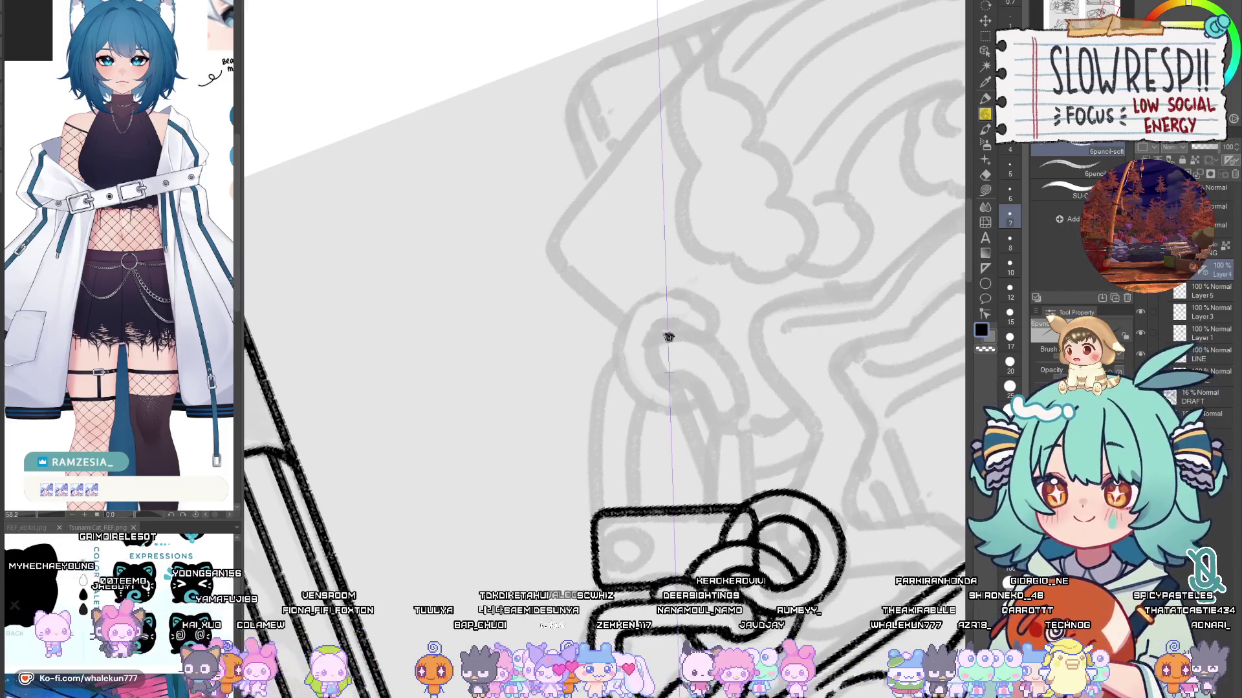
pyautogui.moveTo(742, 418); pyautogui.dragTo(747, 508)
pyautogui.moveTo(602, 422); pyautogui.dragTo(604, 510)
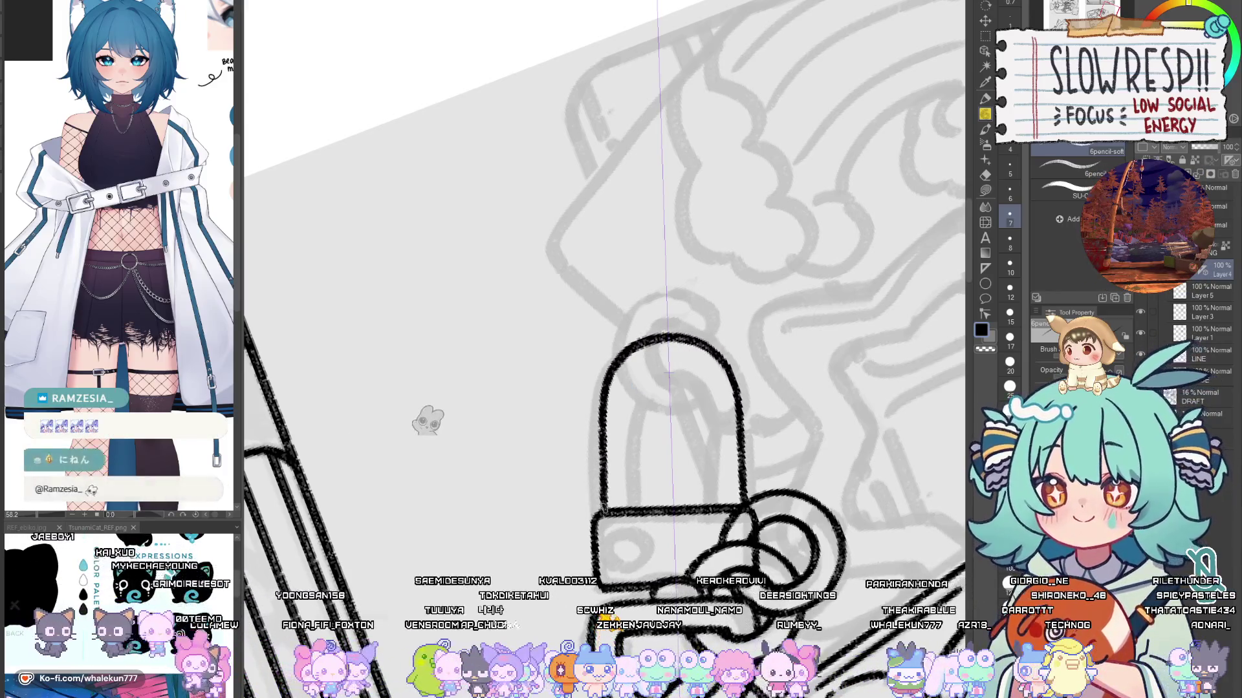
pyautogui.moveTo(722, 443); pyautogui.dragTo(715, 390)
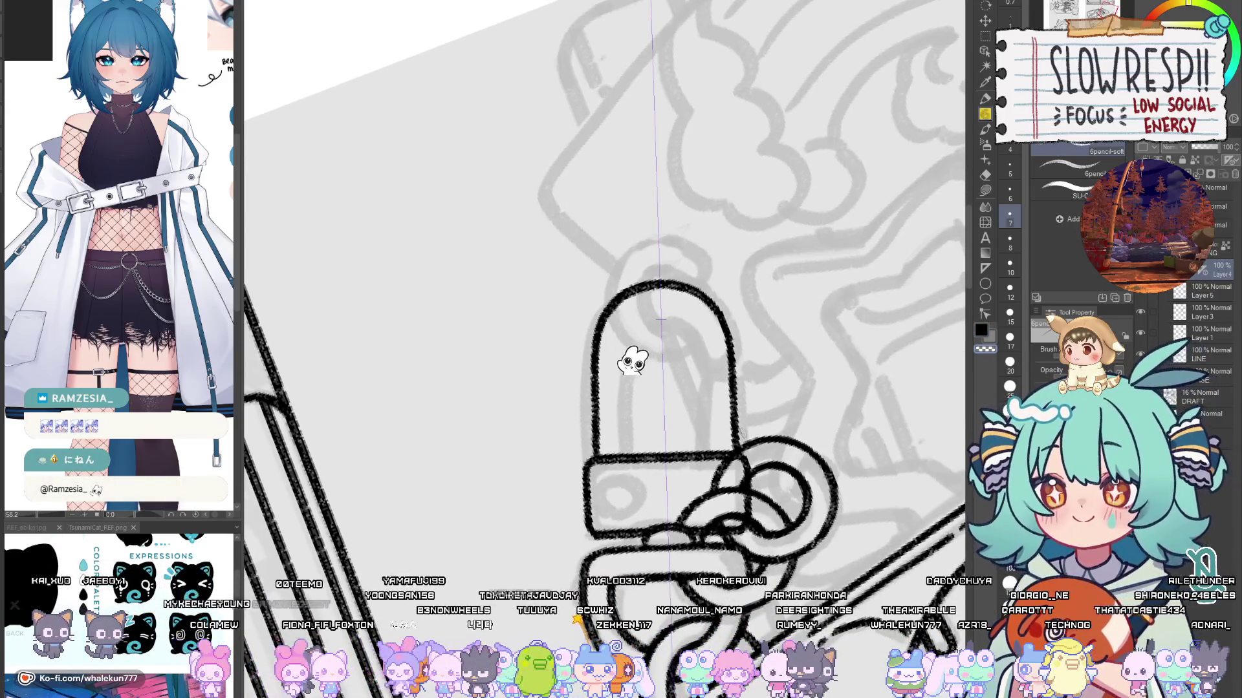
pyautogui.moveTo(637, 447); pyautogui.dragTo(649, 442)
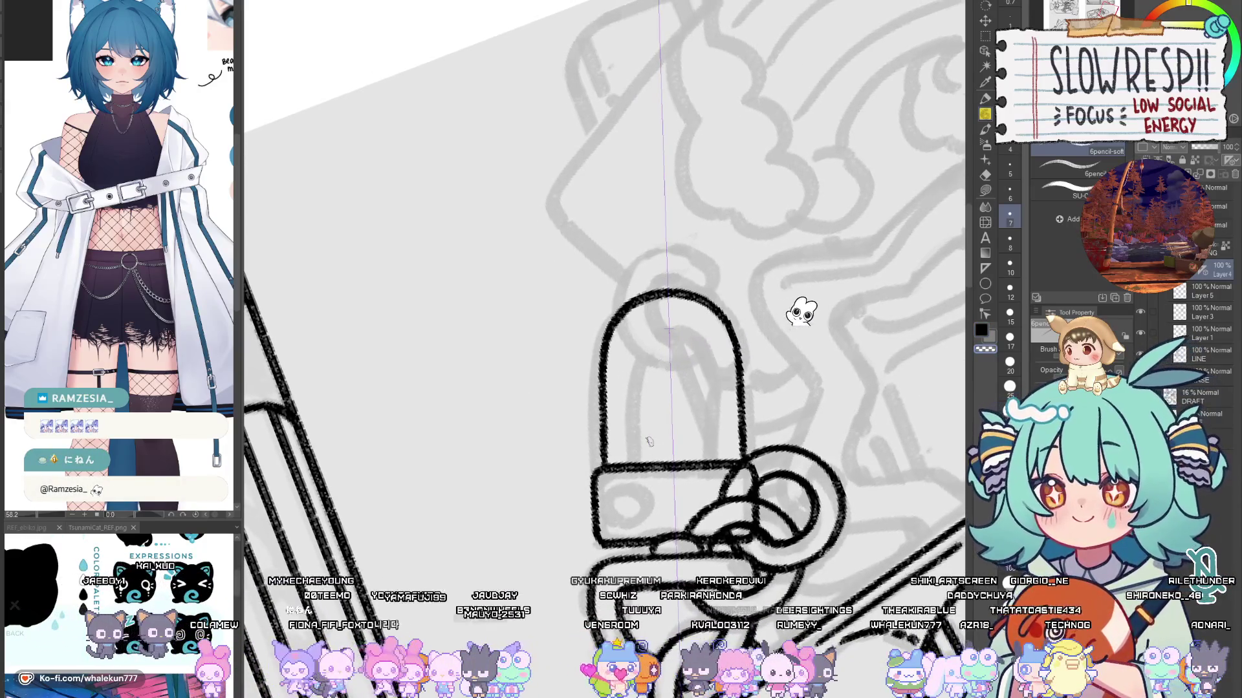
pyautogui.moveTo(690, 325); pyautogui.dragTo(712, 357)
pyautogui.moveTo(648, 327); pyautogui.dragTo(630, 360)
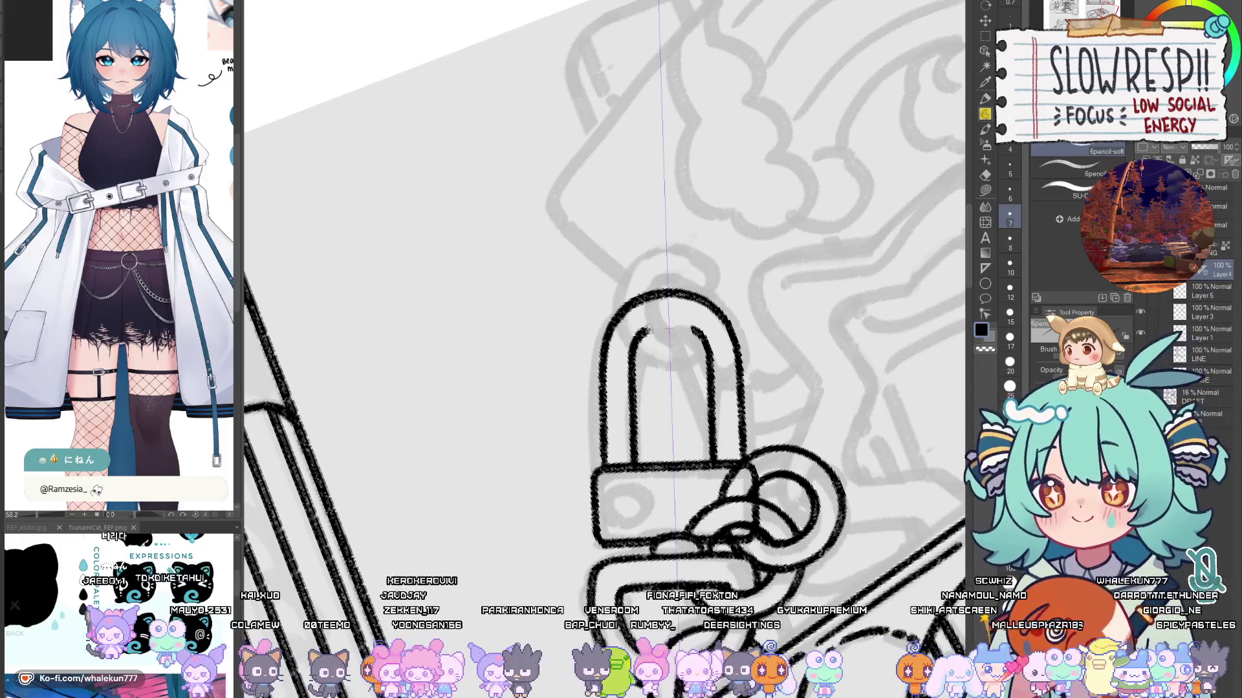
# Step: Add a short stroke on the clasp's right side and draw the small keyhole ring
pyautogui.moveTo(720, 319); pyautogui.dragTo(724, 376)
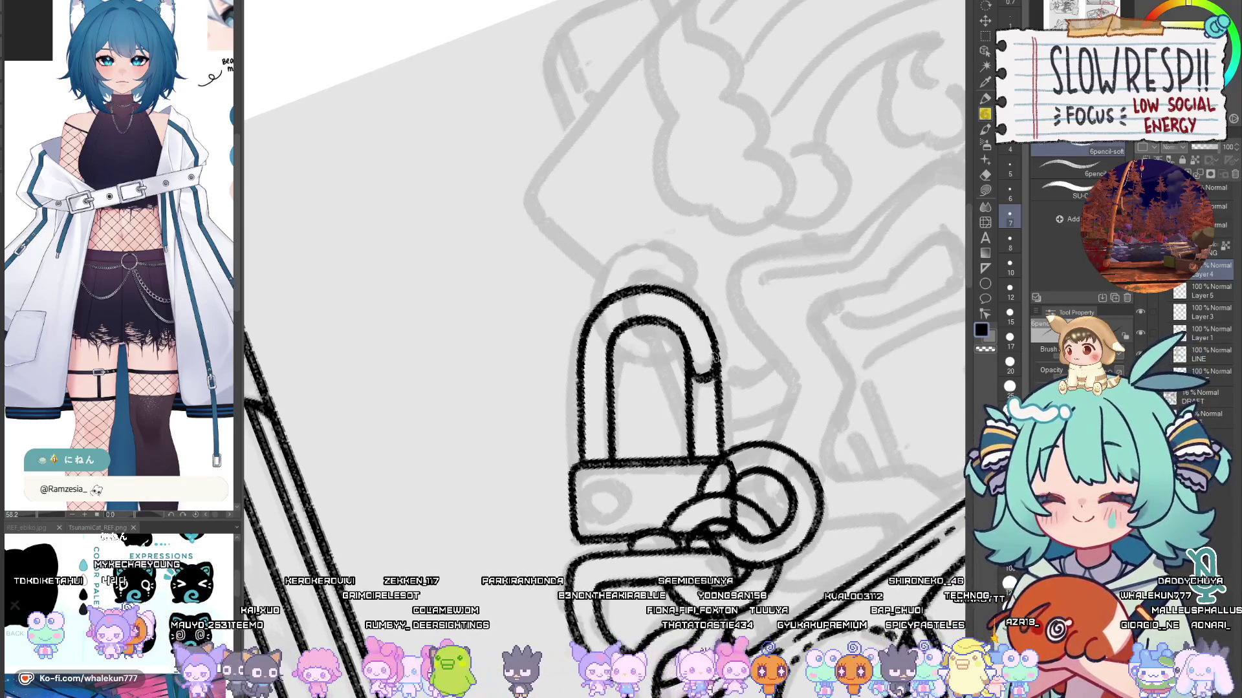
pyautogui.moveTo(694, 381); pyautogui.dragTo(712, 375)
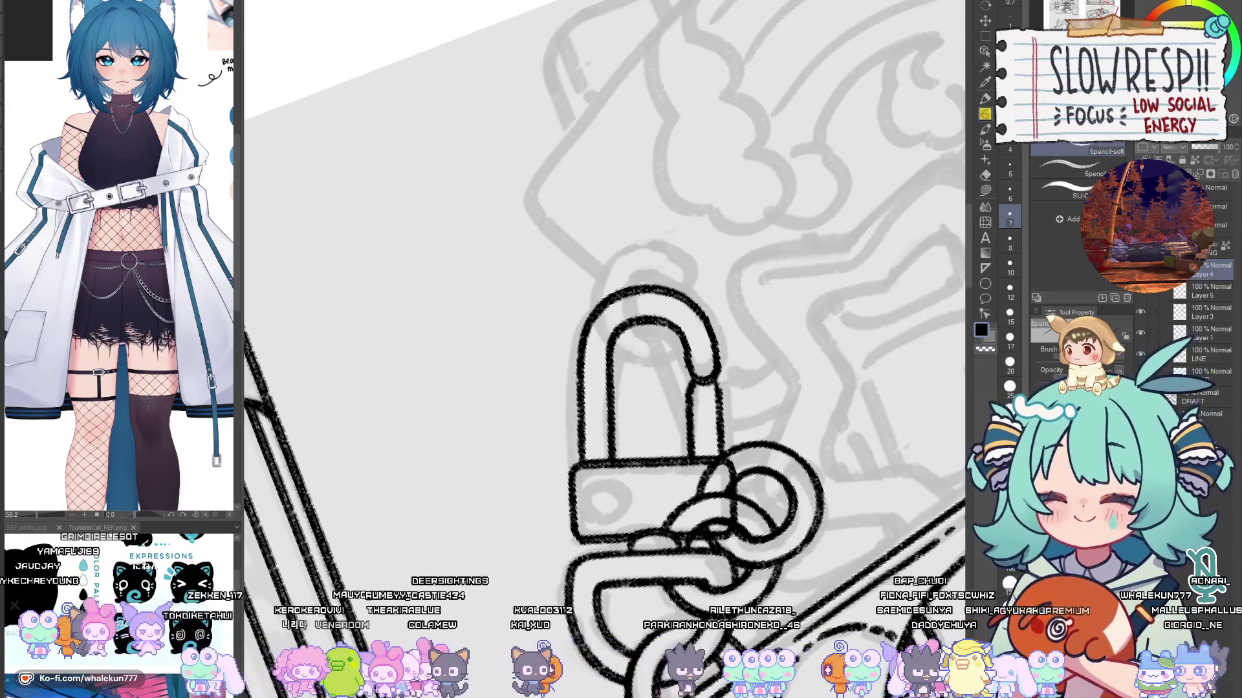
pyautogui.scroll(-1, 717, 420)
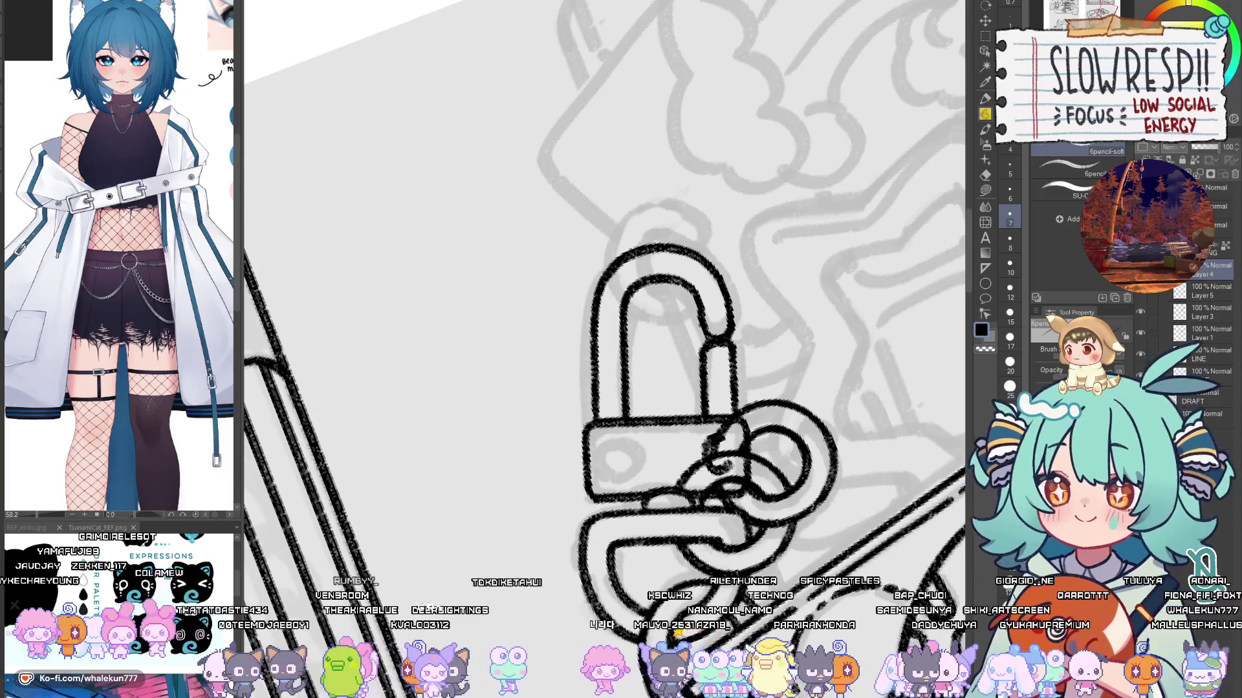
pyautogui.moveTo(712, 446); pyautogui.dragTo(710, 454)
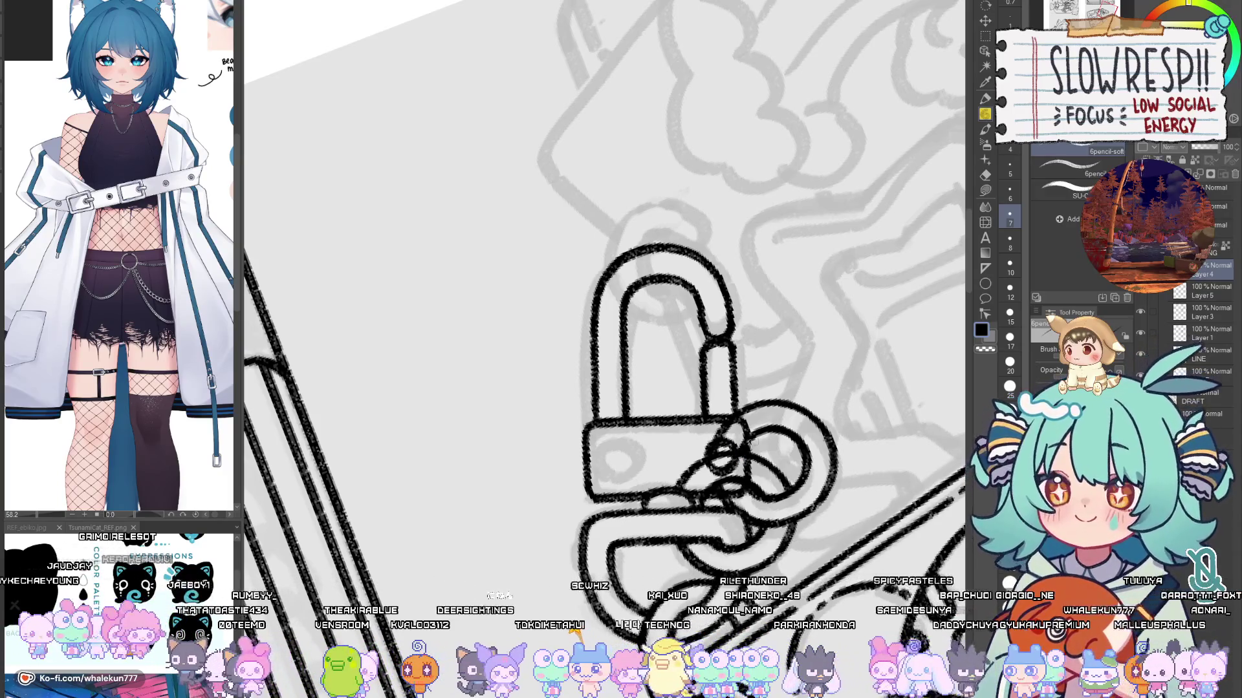
# Step: Erase the messy overlaps around the keyhole on the ring layer, then zoom out to the whole card
pyautogui.click(1203, 291)
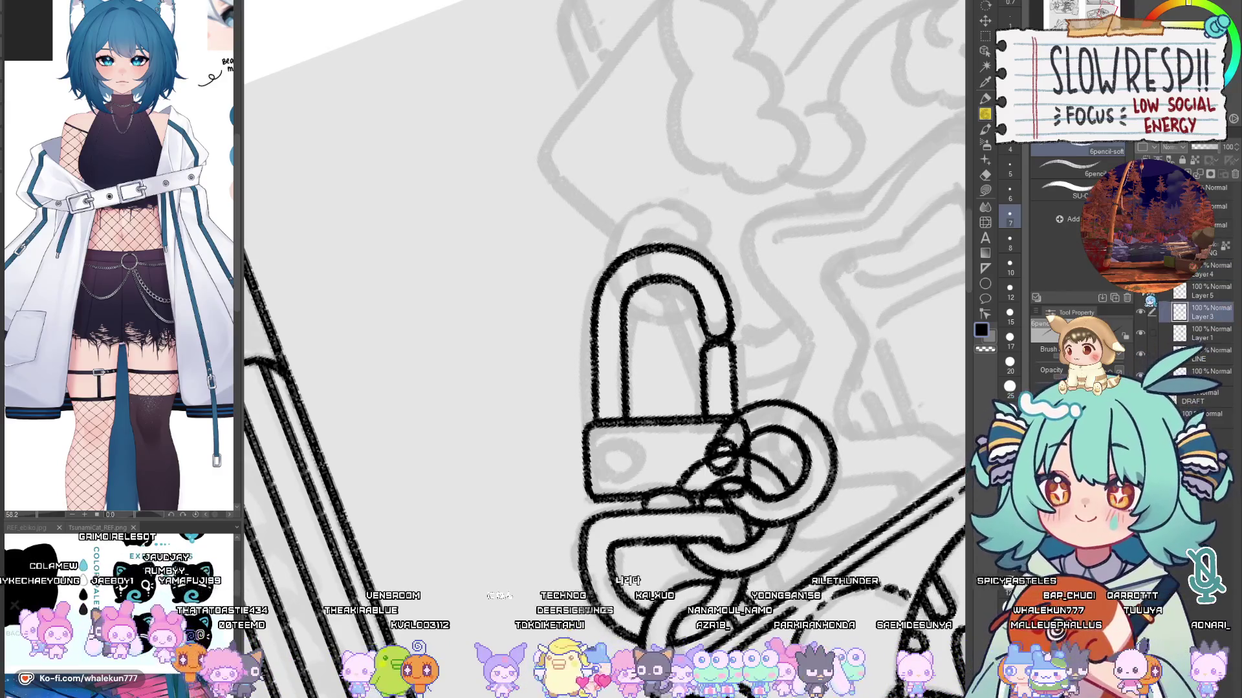
pyautogui.press('e')
pyautogui.moveTo(711, 421)
pyautogui.mouseDown()
pyautogui.moveTo(712, 491)
pyautogui.moveTo(670, 482)
pyautogui.mouseUp()
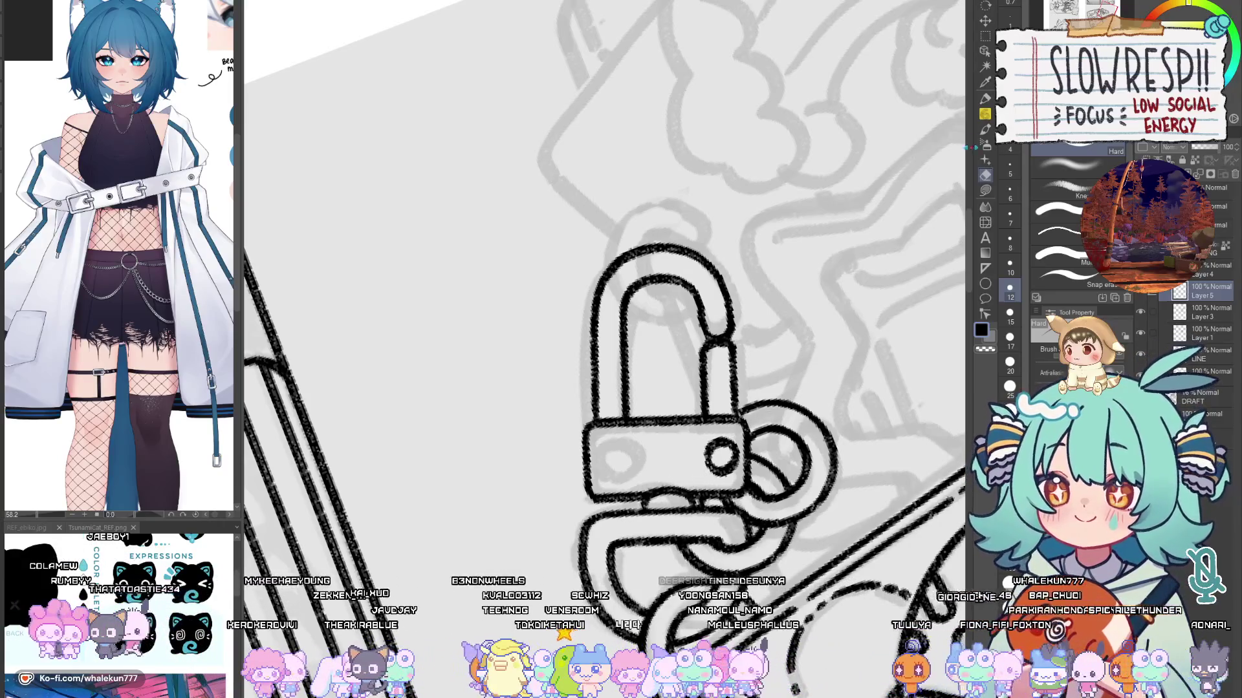
pyautogui.press('p')
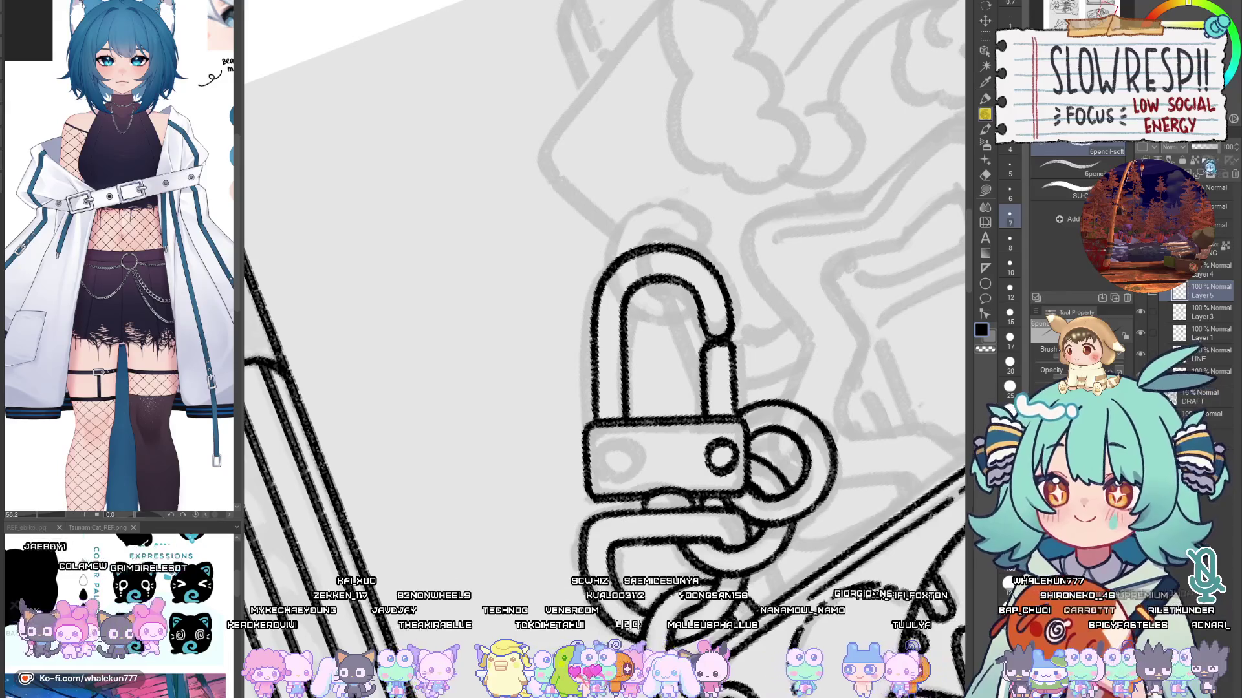
pyautogui.moveTo(733, 194)
pyautogui.mouseDown()
pyautogui.moveTo(734, 453)
pyautogui.moveTo(733, 378)
pyautogui.mouseUp()
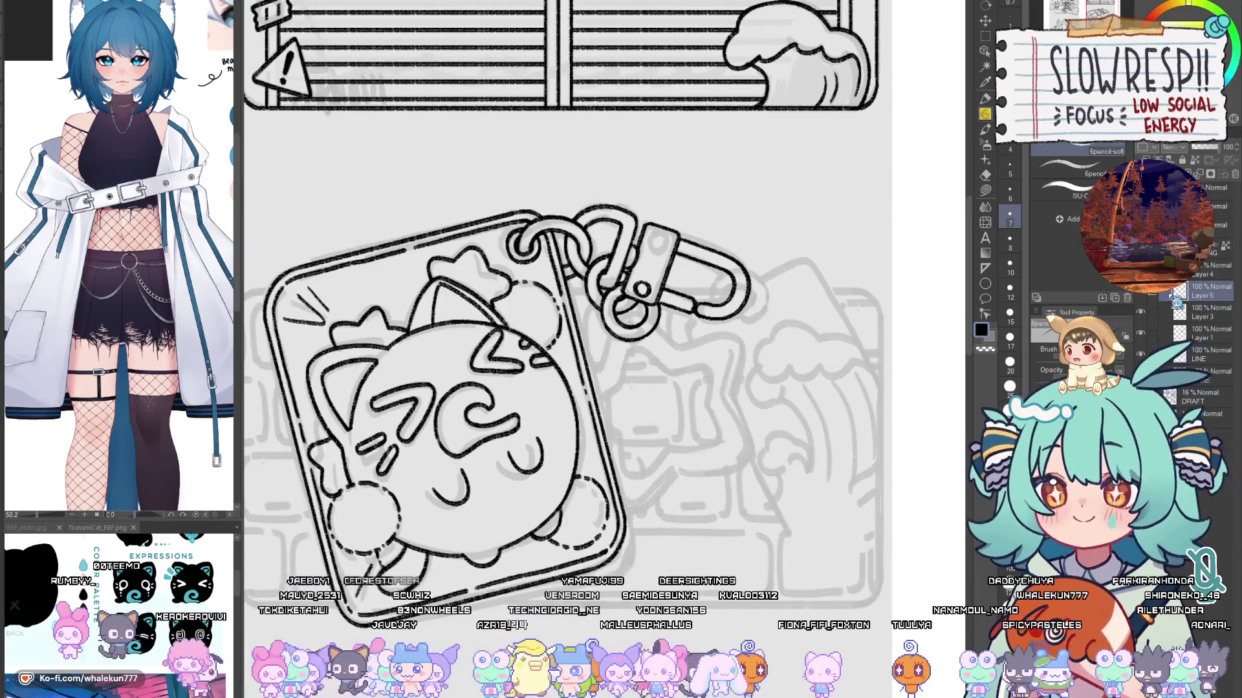
# Step: Duplicate the keyring loop onto a new layer and move the copy to the clasp's outer end
pyautogui.click(1142, 294)
pyautogui.click(1142, 294)
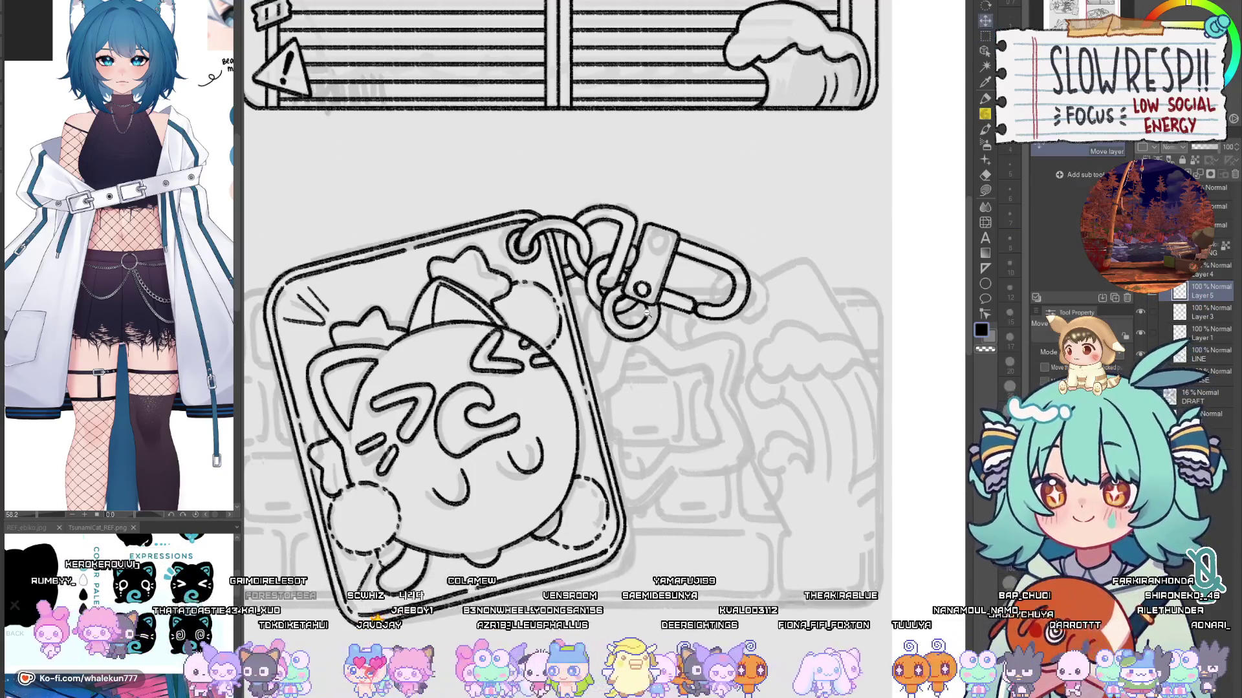
pyautogui.scroll(3, 602, 399)
pyautogui.hotkey('ctrl', 'j')
pyautogui.moveTo(601, 399)
pyautogui.mouseDown()
pyautogui.moveTo(744, 388)
pyautogui.moveTo(760, 409)
pyautogui.moveTo(732, 380)
pyautogui.mouseUp()
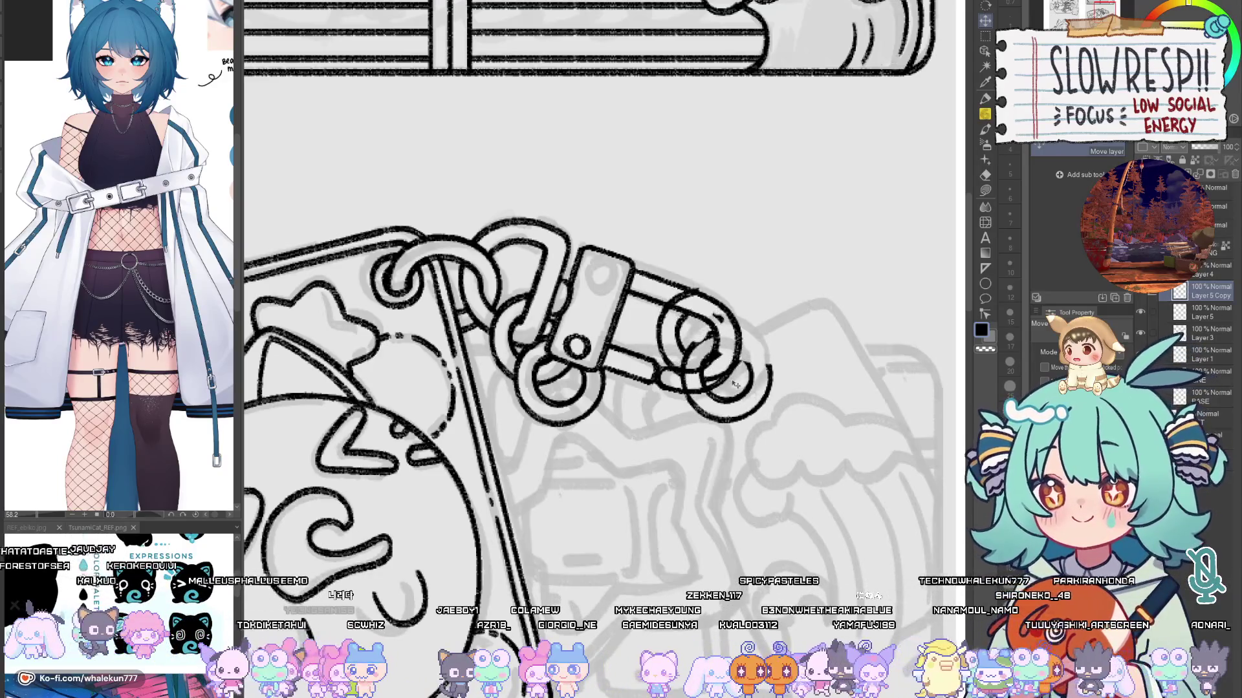
pyautogui.press('e')
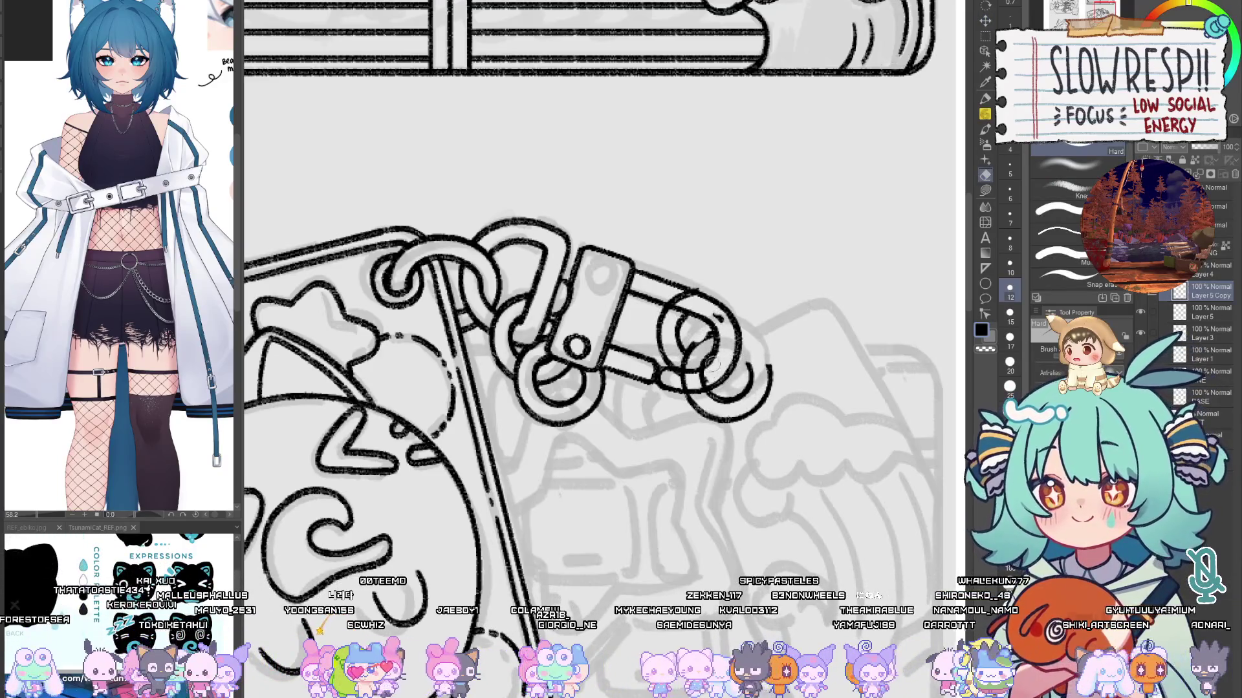
pyautogui.scroll(2, 777, 368)
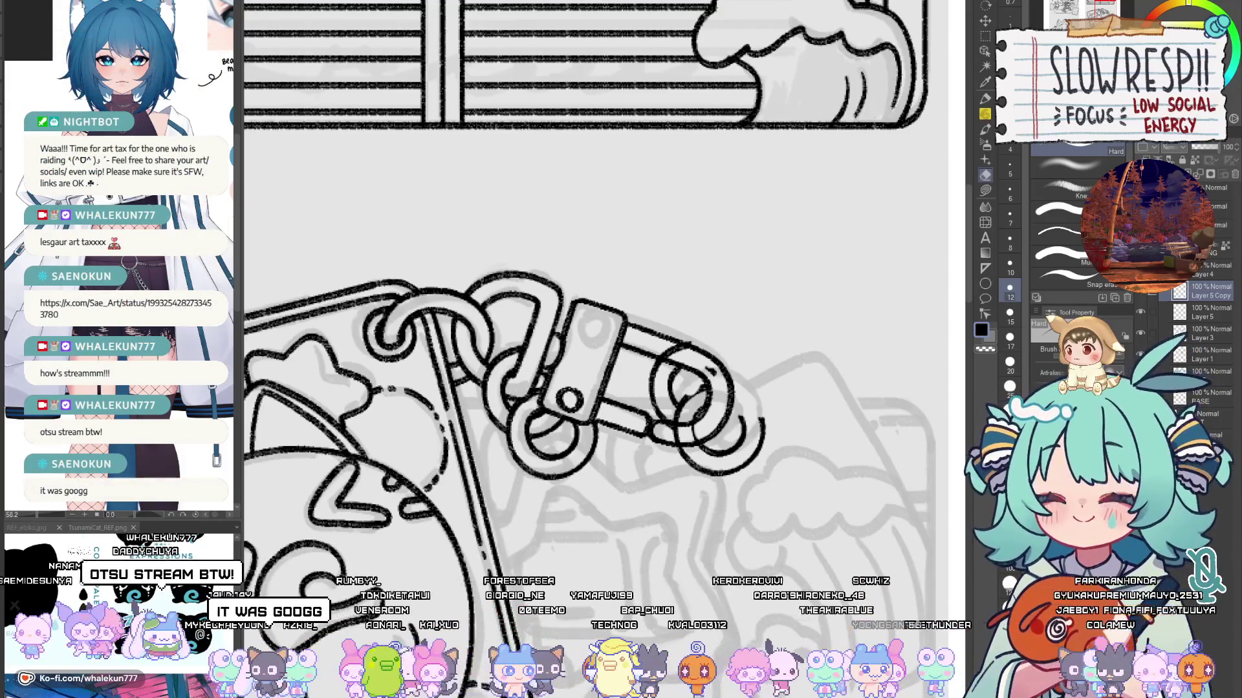
# Step: Bring the browser with the X illustration post to the front
pyautogui.hotkey('alt', 'Tab')
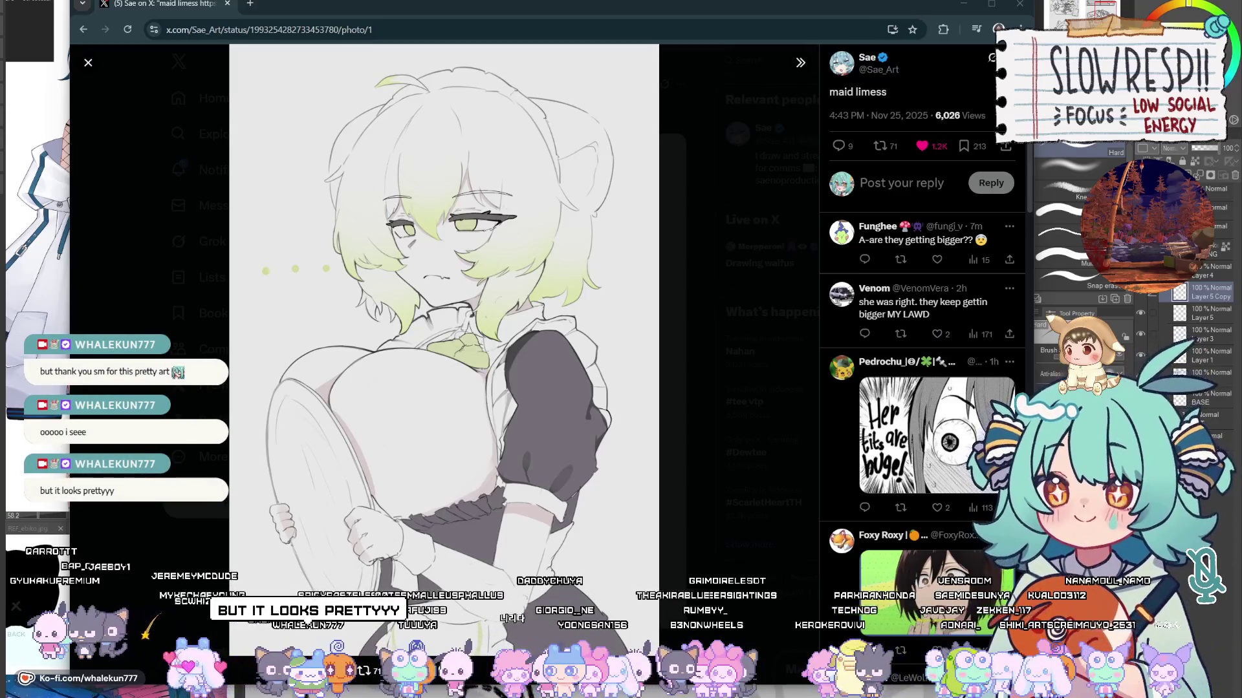
# Step: Leave the browser and return to the Clip Studio Paint canvas
pyautogui.hotkey('alt', 'Tab')
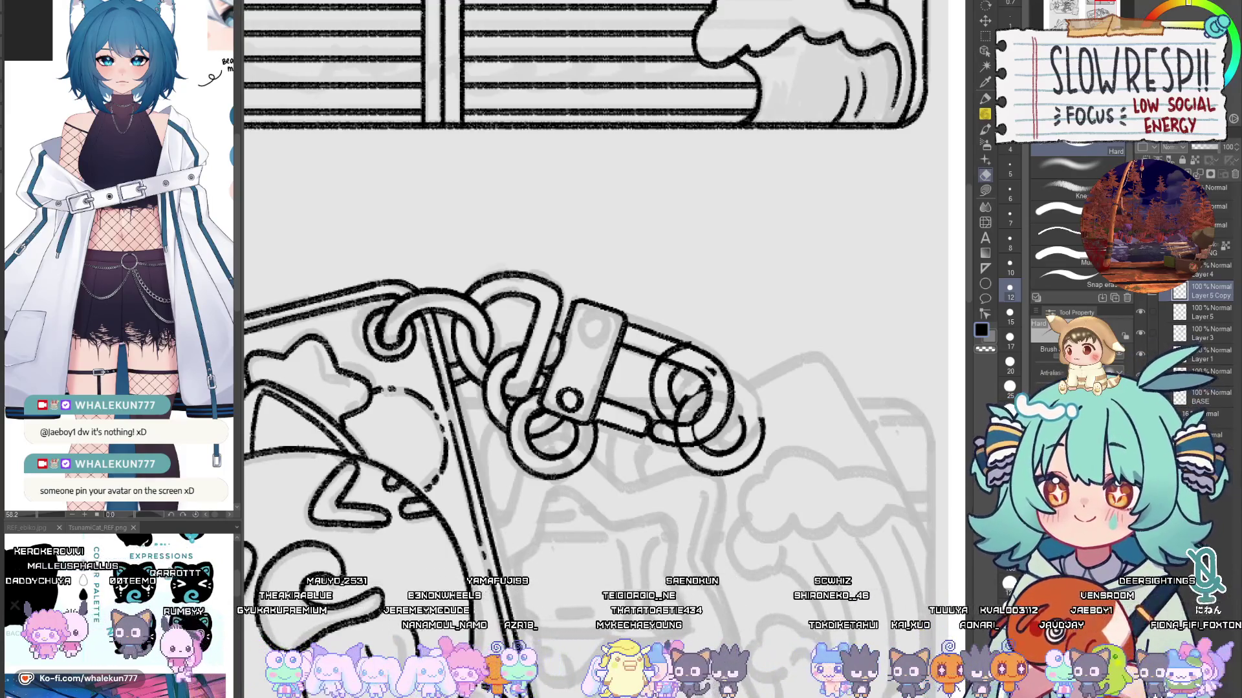
# Step: Draw a curve inside the carabiner's end ring and erase ring lines overlapping the clasp body
pyautogui.press('p')
pyautogui.scroll(3, 712, 397)
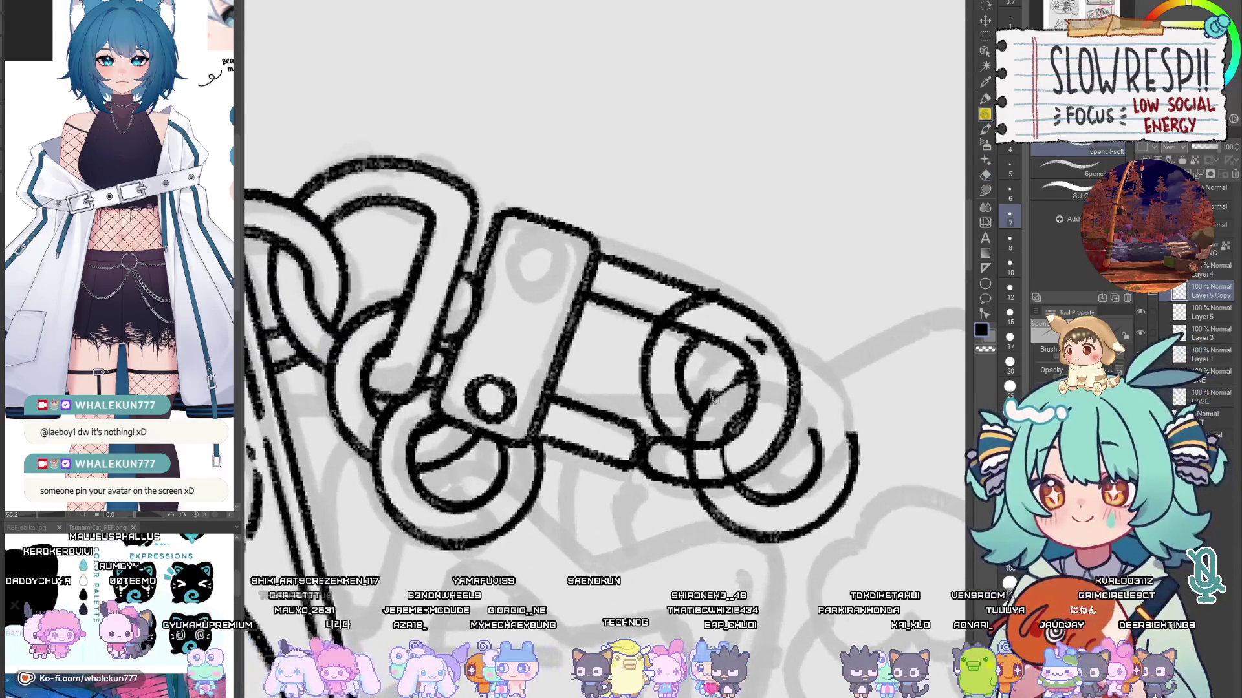
pyautogui.moveTo(705, 402); pyautogui.dragTo(747, 372)
pyautogui.press('e')
pyautogui.moveTo(711, 297)
pyautogui.mouseDown()
pyautogui.moveTo(653, 388)
pyautogui.moveTo(686, 349)
pyautogui.moveTo(653, 447)
pyautogui.moveTo(666, 388)
pyautogui.moveTo(776, 379)
pyautogui.mouseUp()
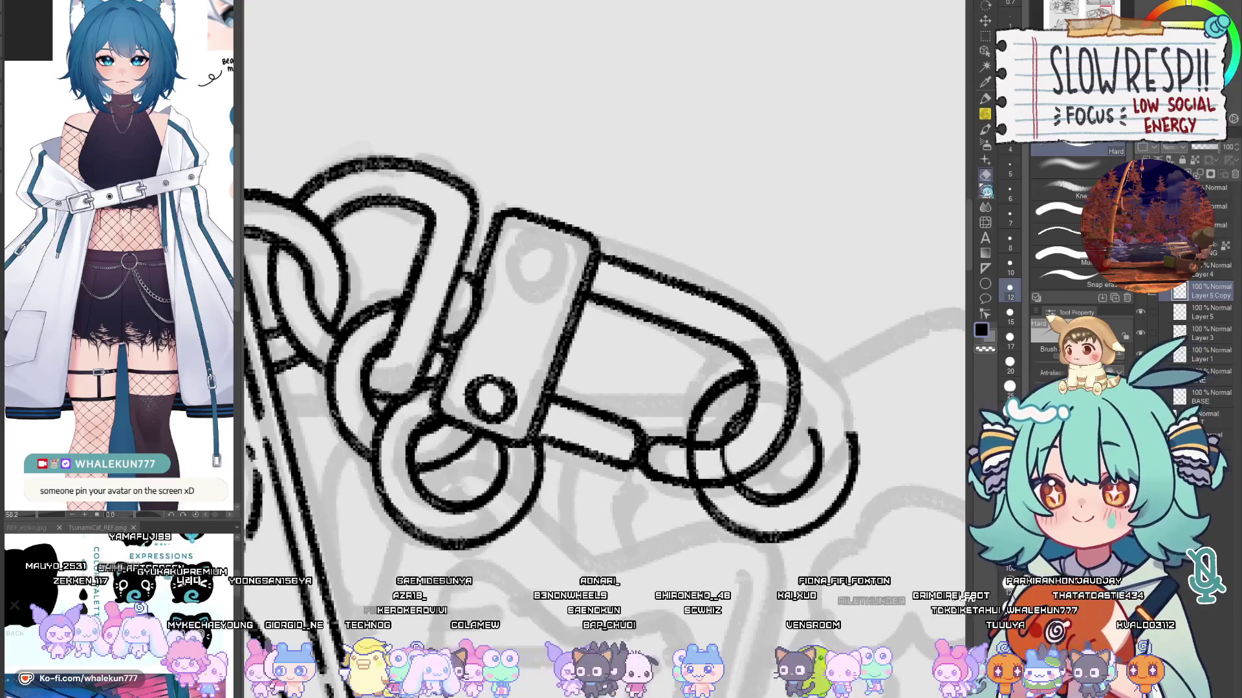
# Step: Join the inner ring loop to the outer line, checking it with a horizontal canvas flip
pyautogui.press('h')
pyautogui.scroll(2, 719, 312)
pyautogui.press('p')
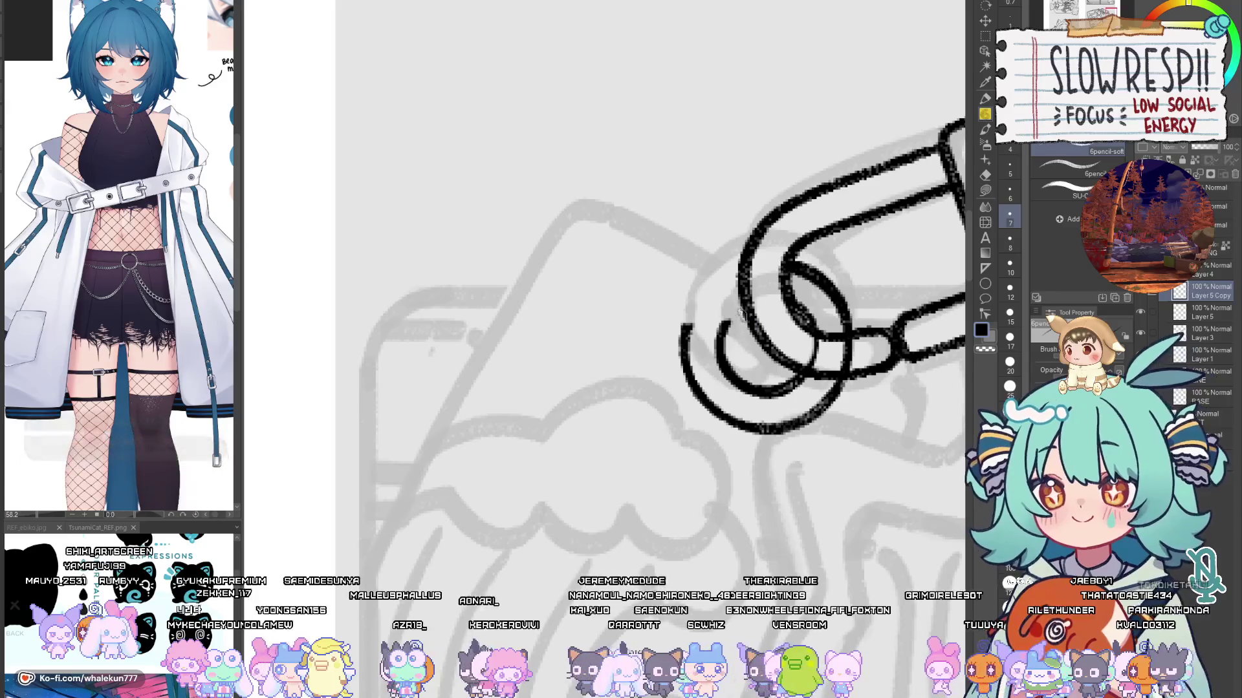
pyautogui.moveTo(745, 301); pyautogui.dragTo(723, 362)
pyautogui.press('h')
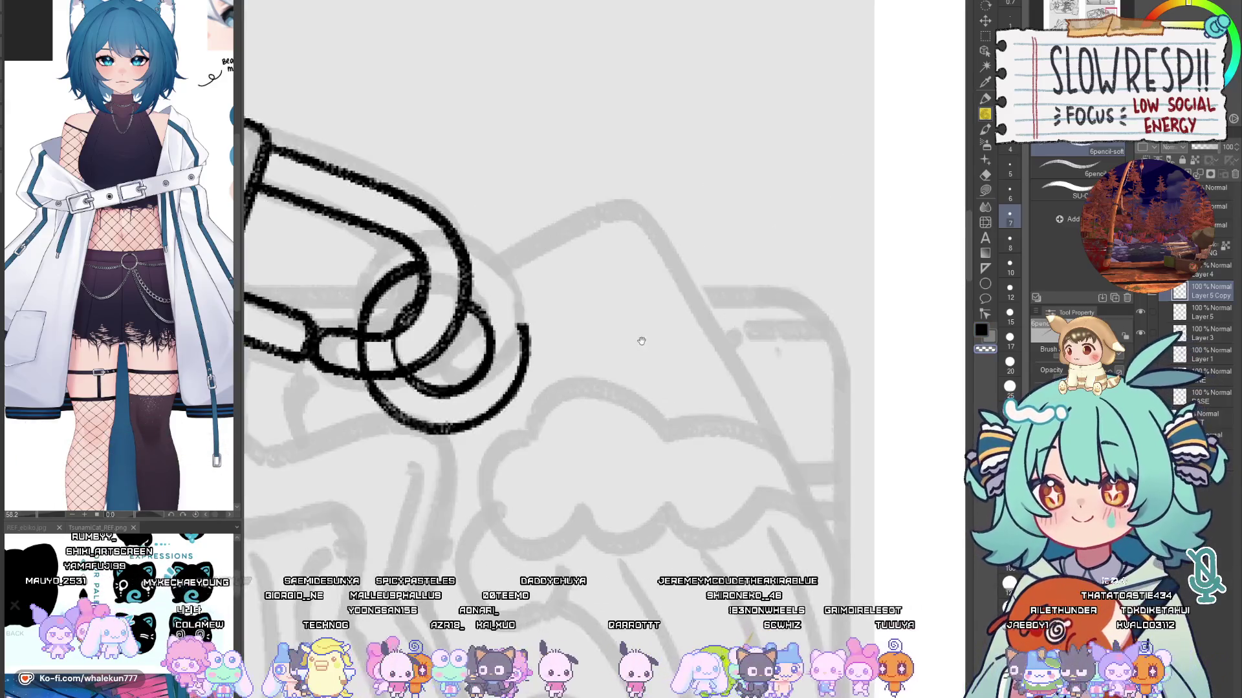
pyautogui.press('h')
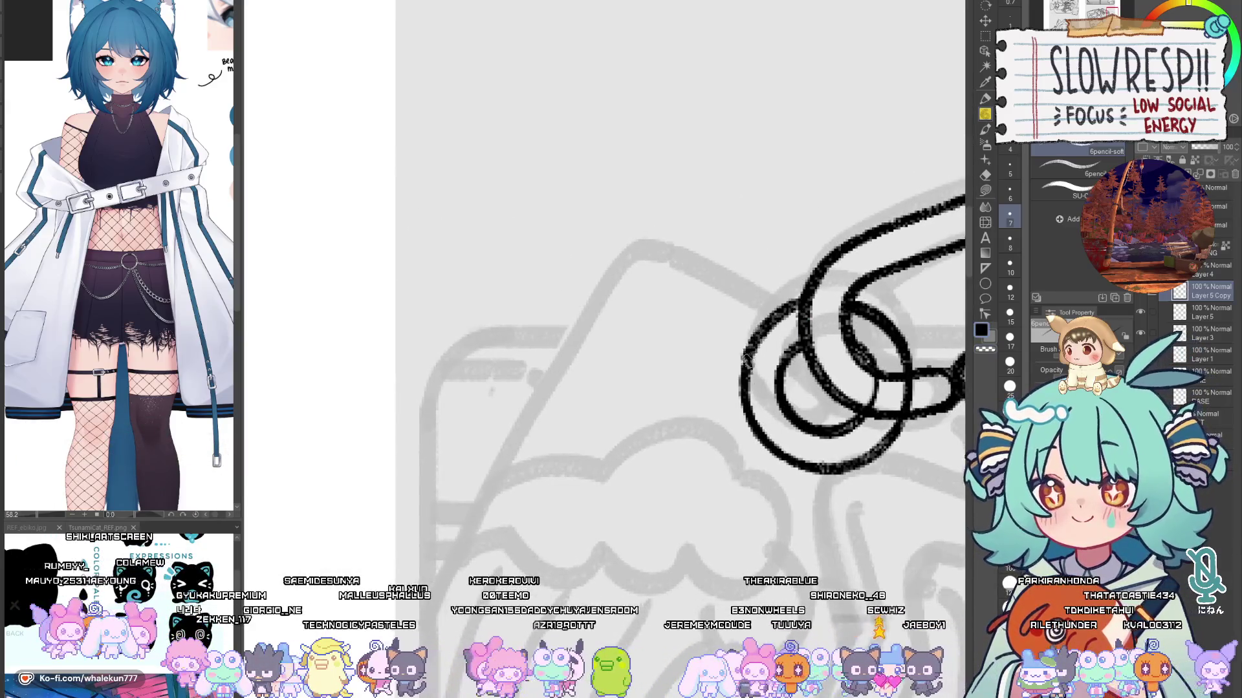
# Step: Ink the inner ring's curve running down-left from the loop, redoing it until it looks right
pyautogui.moveTo(802, 303)
pyautogui.mouseDown()
pyautogui.moveTo(760, 339)
pyautogui.moveTo(752, 395)
pyautogui.mouseUp()
pyautogui.hotkey('ctrl', 'z')
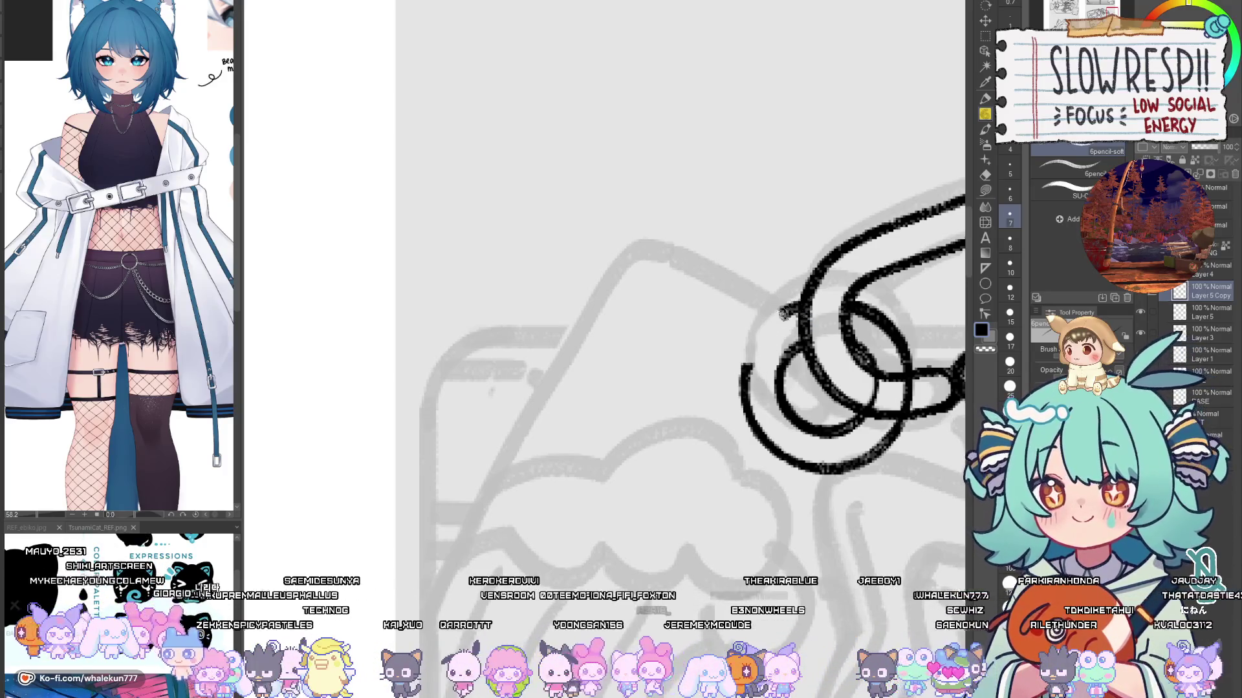
pyautogui.moveTo(800, 304); pyautogui.dragTo(753, 402)
pyautogui.hotkey('ctrl', 'z')
pyautogui.moveTo(795, 304)
pyautogui.mouseDown()
pyautogui.moveTo(750, 401)
pyautogui.moveTo(770, 330)
pyautogui.moveTo(744, 388)
pyautogui.mouseUp()
pyautogui.hotkey('ctrl', 'z')
pyautogui.hotkey('ctrl', 'z')
pyautogui.moveTo(800, 301); pyautogui.dragTo(747, 389)
pyautogui.hotkey('ctrl', 'z')
pyautogui.hotkey('ctrl', 'z')
pyautogui.hotkey('ctrl', 'z')
pyautogui.moveTo(794, 309)
pyautogui.mouseDown()
pyautogui.moveTo(747, 394)
pyautogui.moveTo(769, 330)
pyautogui.moveTo(747, 388)
pyautogui.mouseUp()
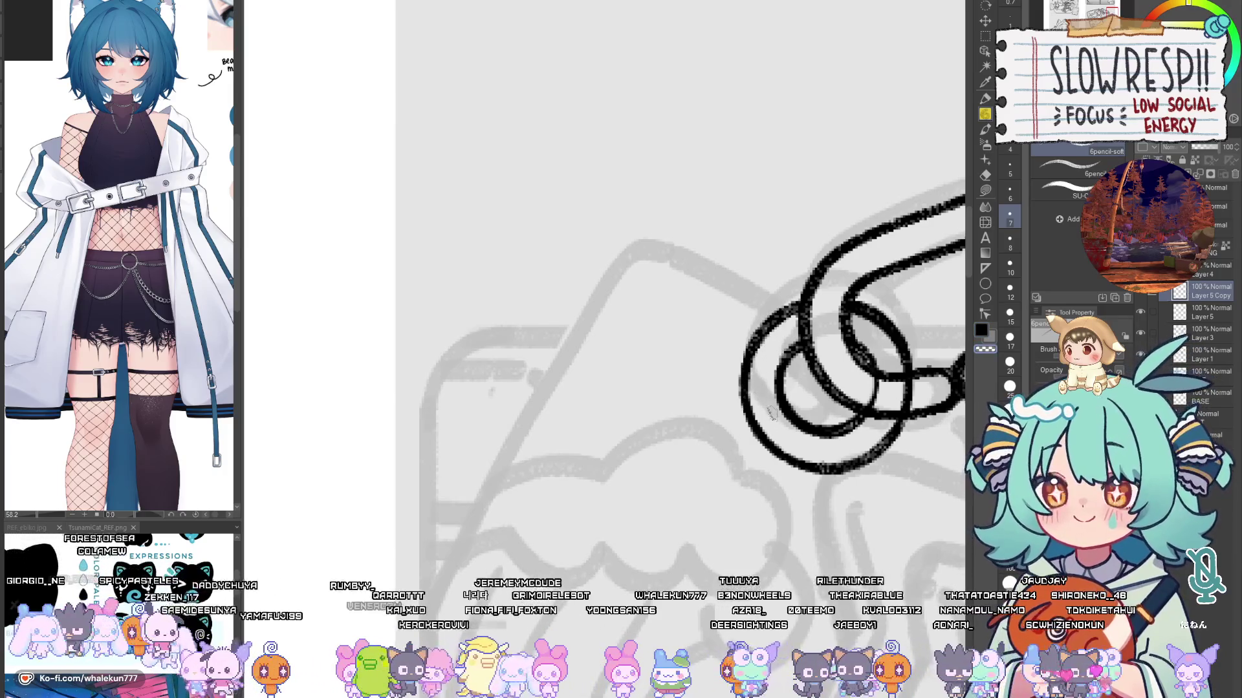
# Step: Flip the canvas to check the carabiner rings and zoom back out
pyautogui.press('h')
pyautogui.scroll(-2, 771, 414)
pyautogui.press('e')
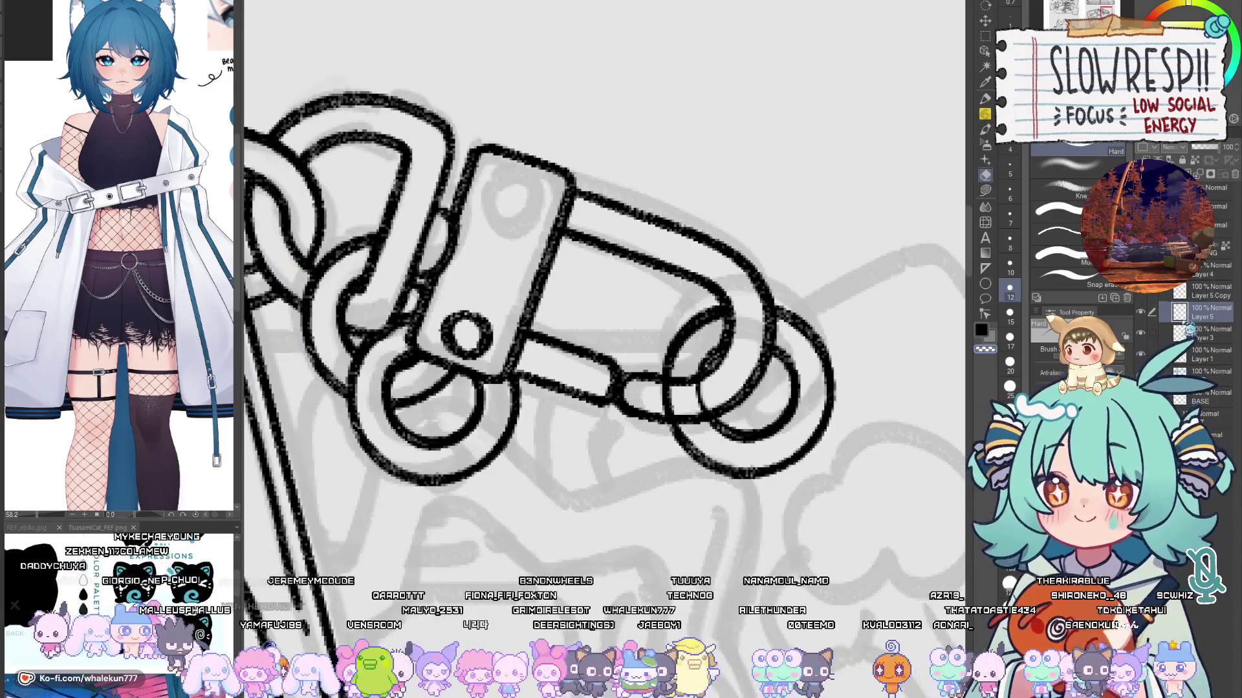
pyautogui.scroll(-2, 843, 416)
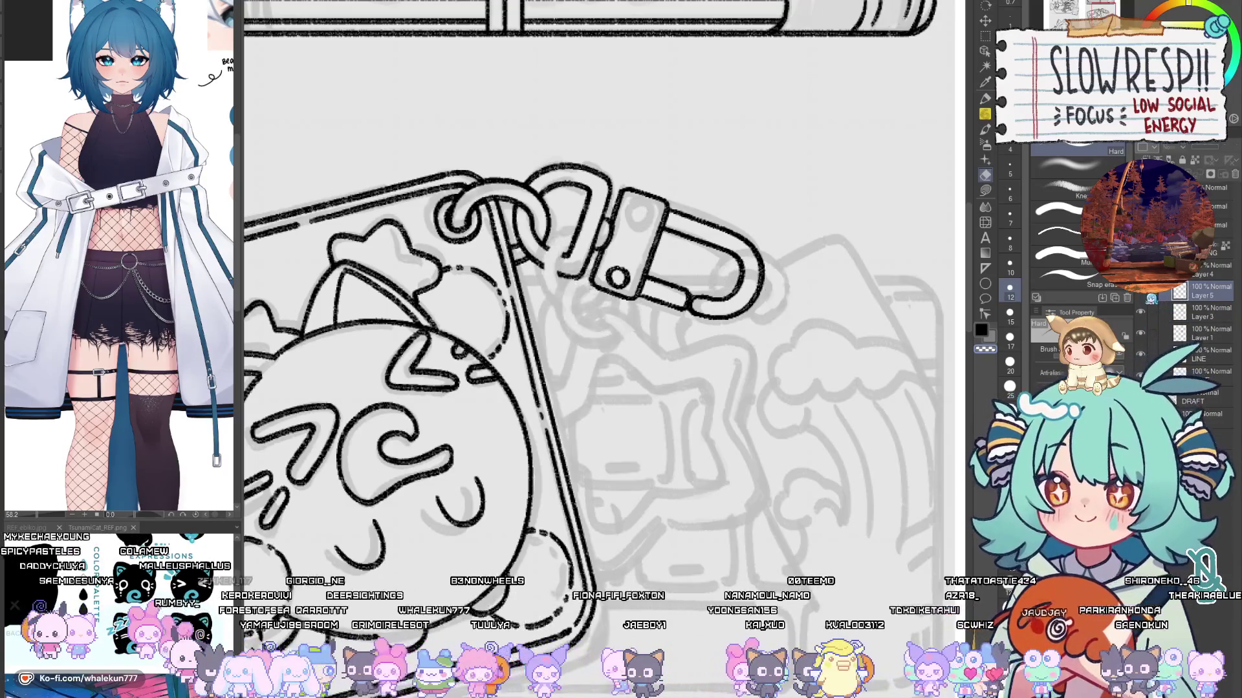
# Step: Make Layer 4 active and remove the extra Layer 5
pyautogui.scroll(2, 734, 314)
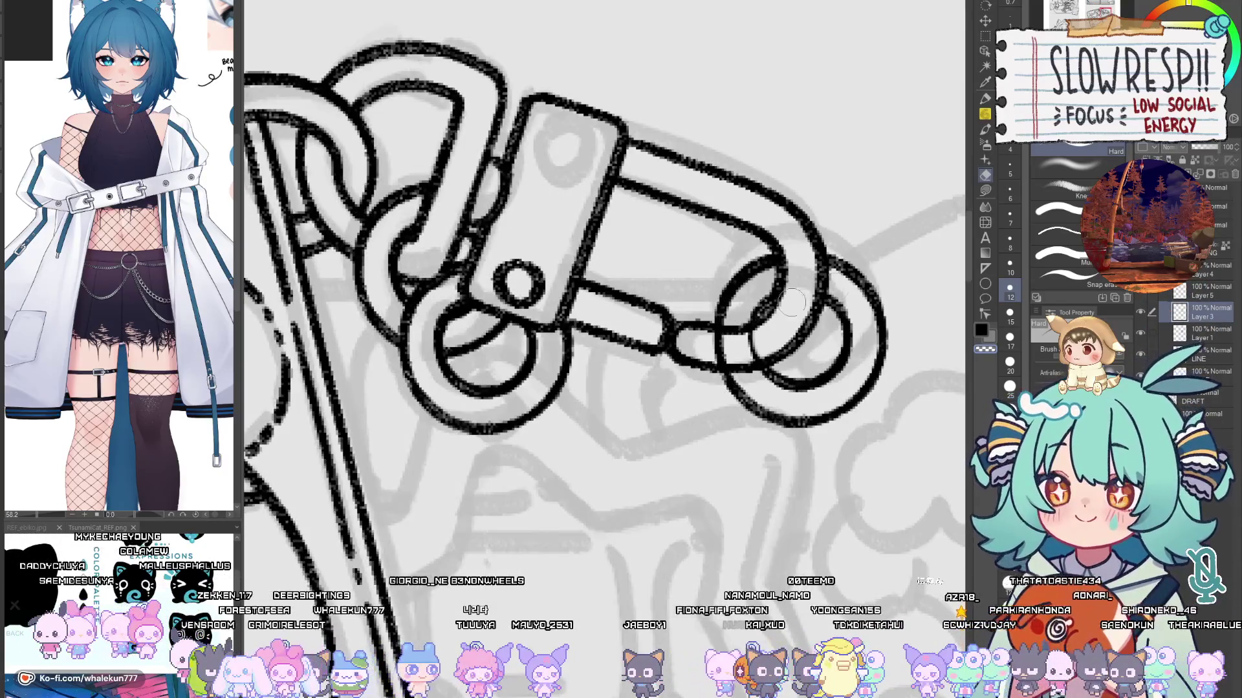
pyautogui.click(1209, 271)
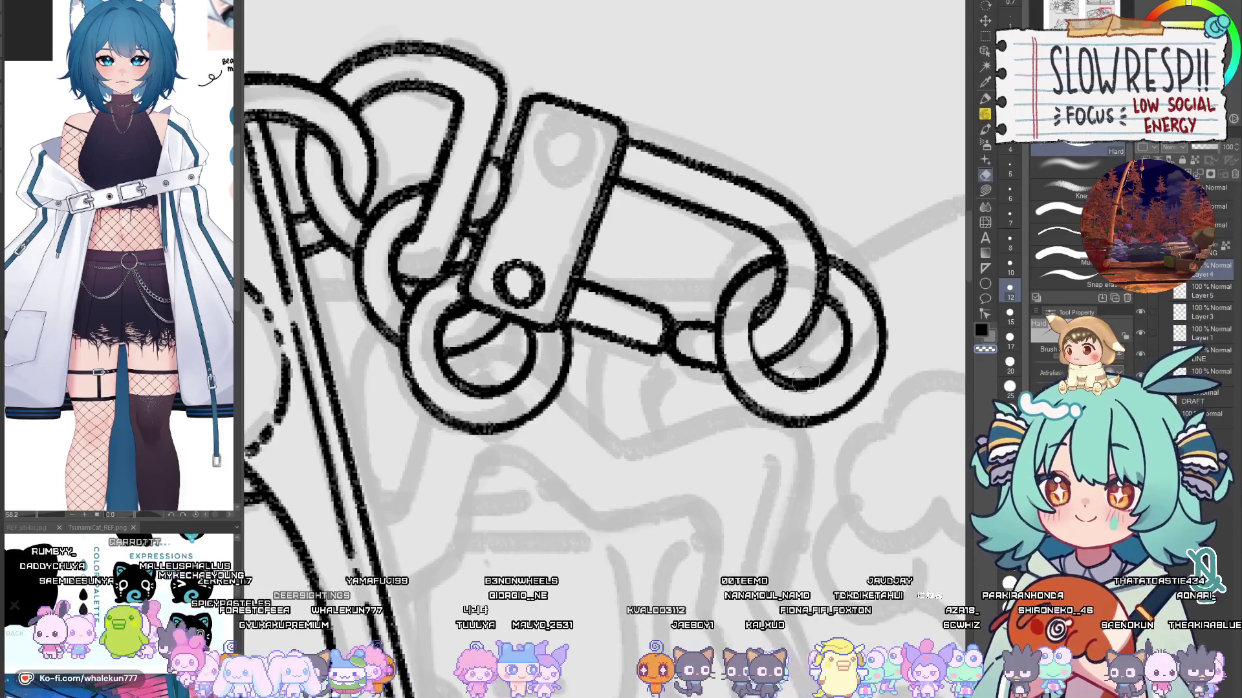
pyautogui.hotkey('ctrl', 'e')
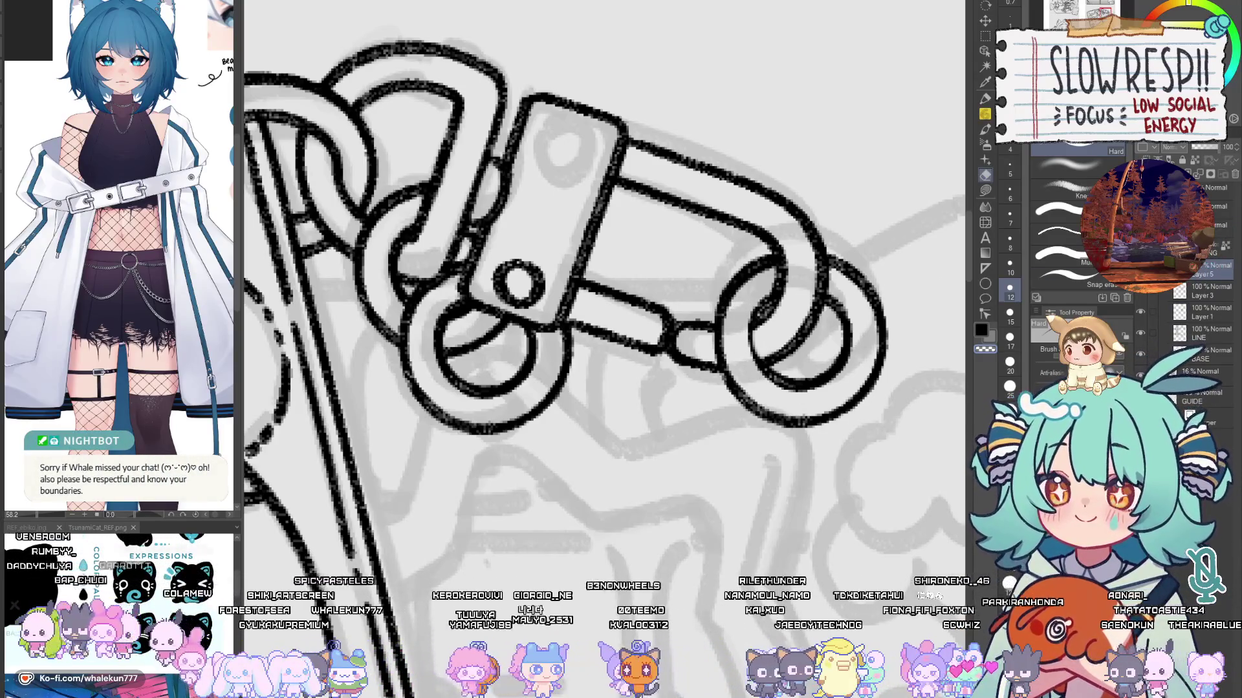
# Step: Pan and zoom around the cat keychain to review the carabiner lineart
pyautogui.scroll(-5, 798, 392)
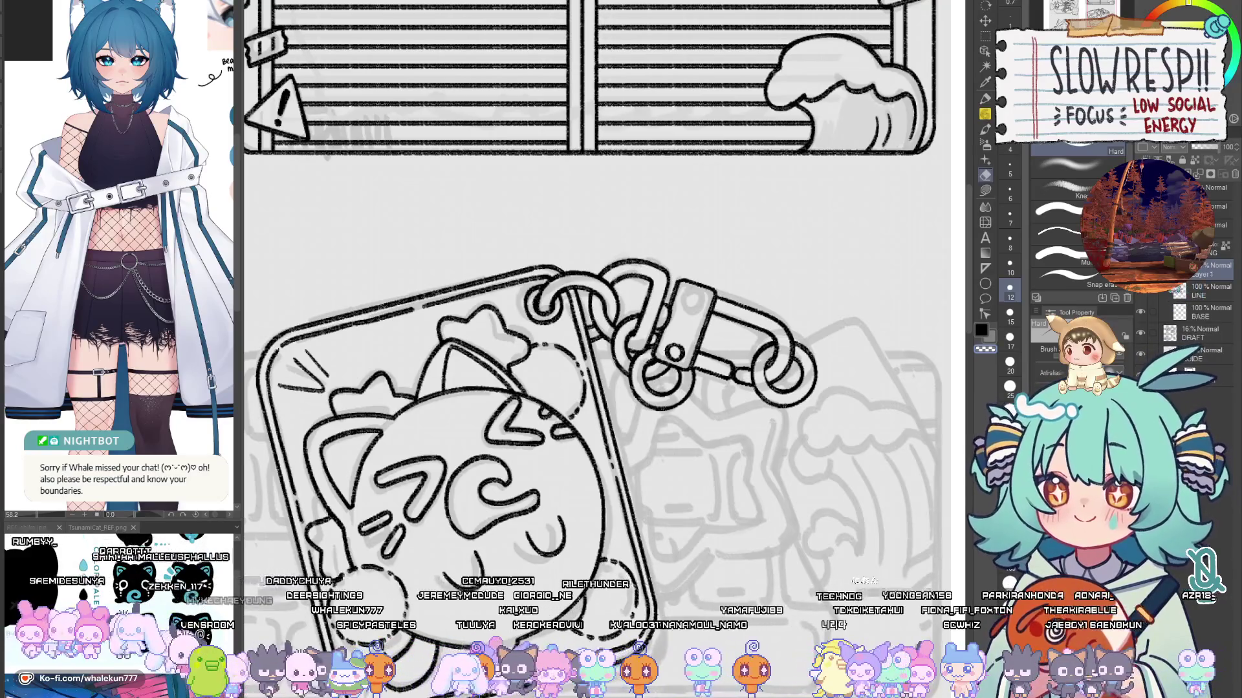
pyautogui.moveTo(755, 507)
pyautogui.mouseDown()
pyautogui.moveTo(794, 417)
pyautogui.moveTo(799, 428)
pyautogui.mouseUp()
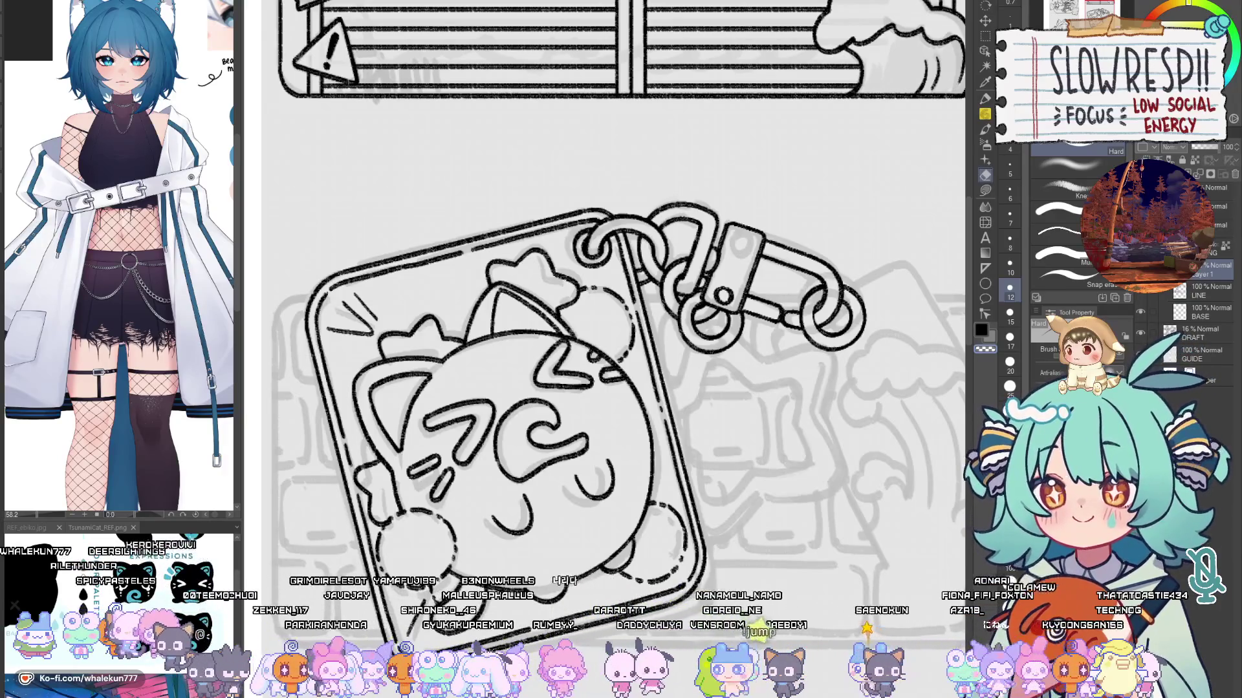
pyautogui.press('p')
pyautogui.moveTo(881, 391); pyautogui.dragTo(851, 368)
pyautogui.scroll(1, 851, 368)
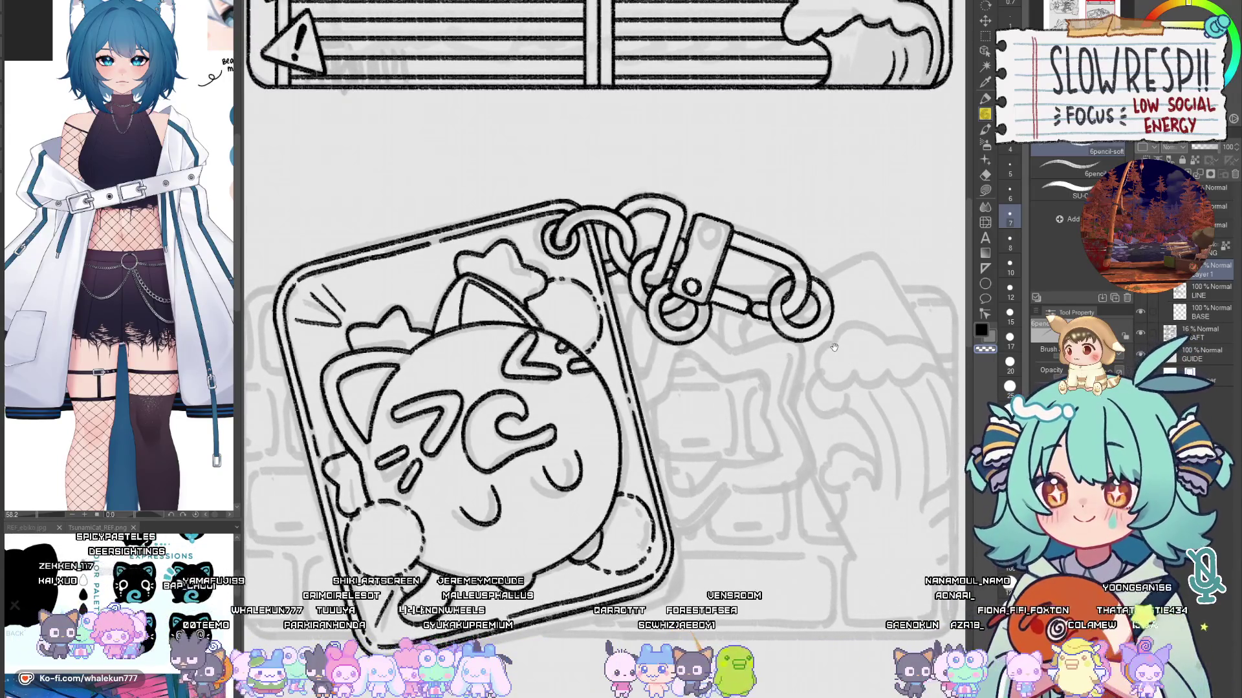
pyautogui.scroll(1, 835, 346)
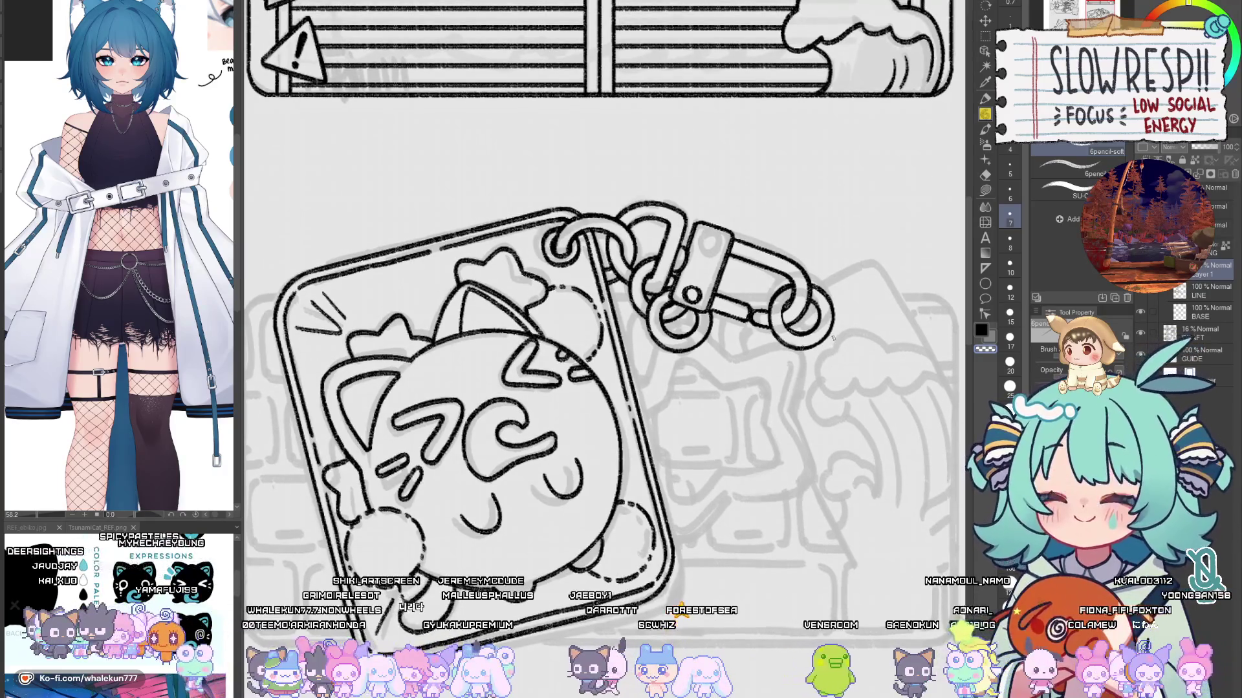
pyautogui.scroll(-1, 835, 335)
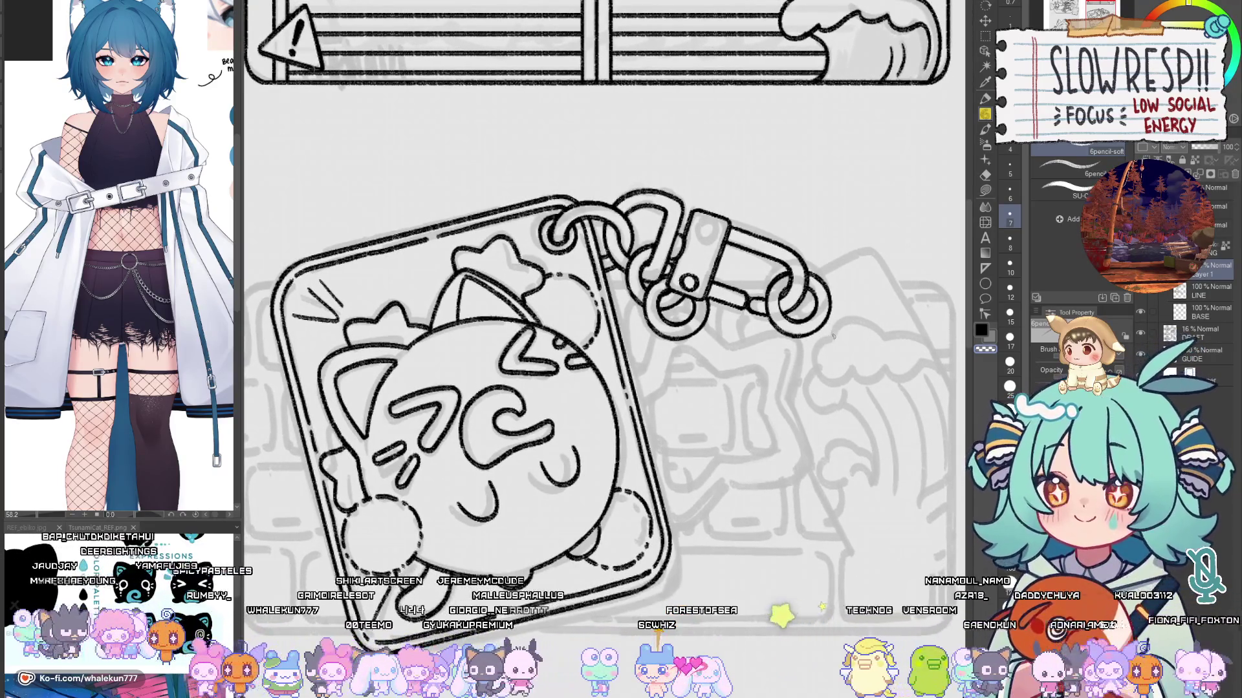
pyautogui.scroll(-2, 856, 313)
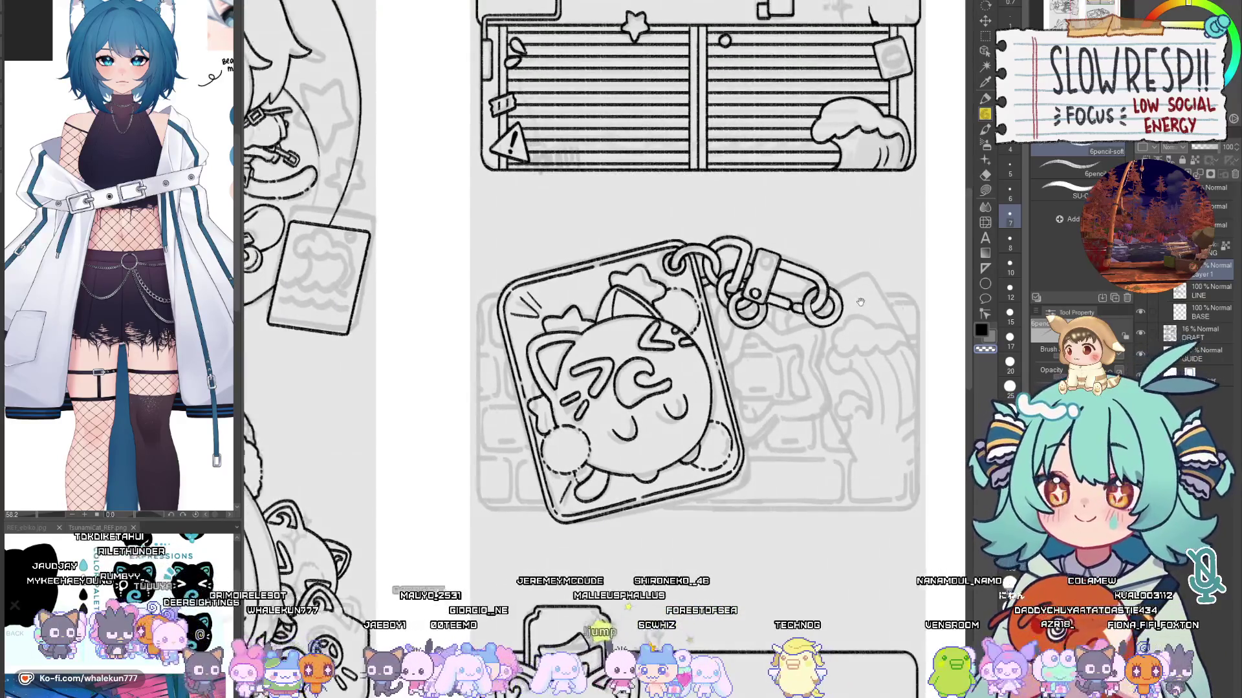
pyautogui.scroll(-1, 853, 320)
pyautogui.scroll(1, 852, 325)
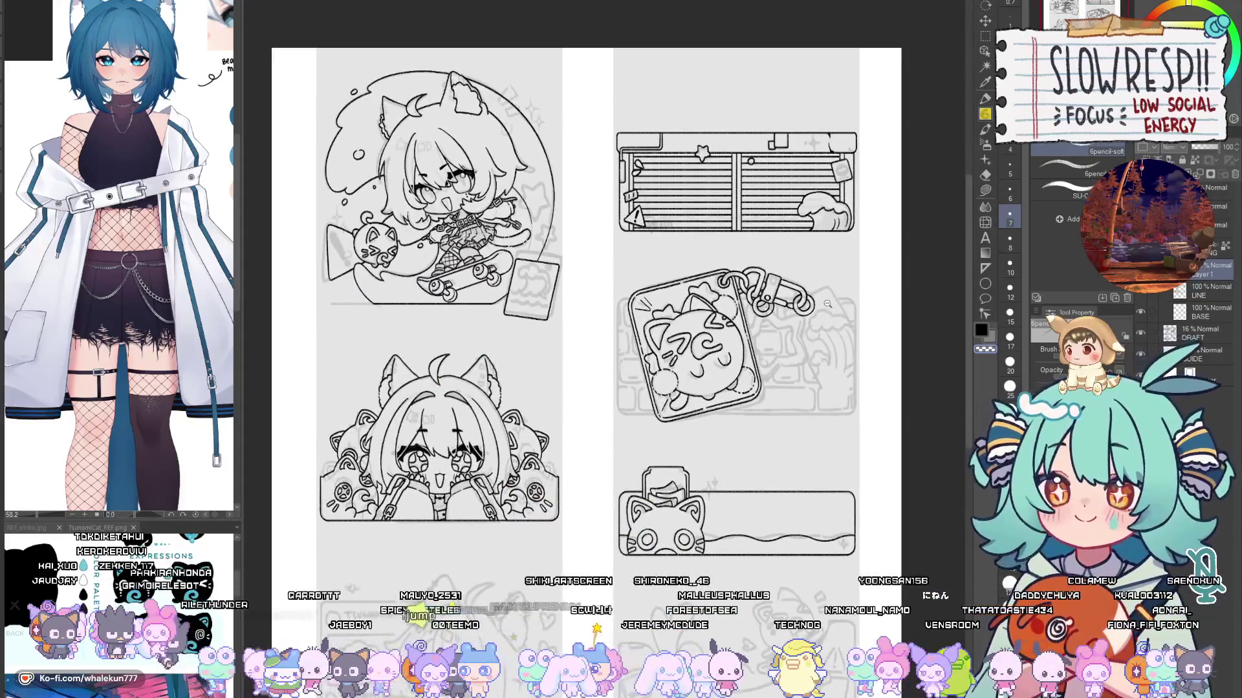
pyautogui.scroll(3, 834, 316)
pyautogui.scroll(2, 836, 333)
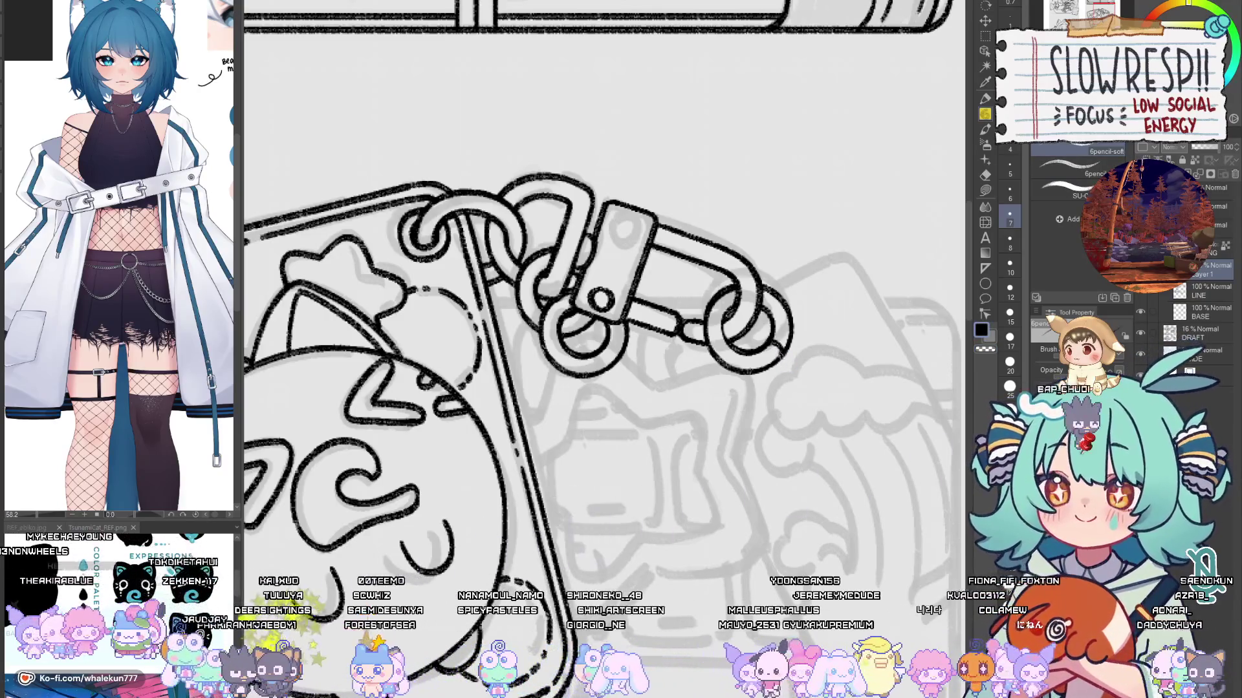
# Step: Ink the right keyring's lower-right edge and erase the stray ink near it
pyautogui.moveTo(771, 338); pyautogui.dragTo(785, 355)
pyautogui.press('e')
pyautogui.moveTo(774, 309)
pyautogui.mouseDown()
pyautogui.moveTo(791, 307)
pyautogui.moveTo(770, 330)
pyautogui.moveTo(780, 326)
pyautogui.mouseUp()
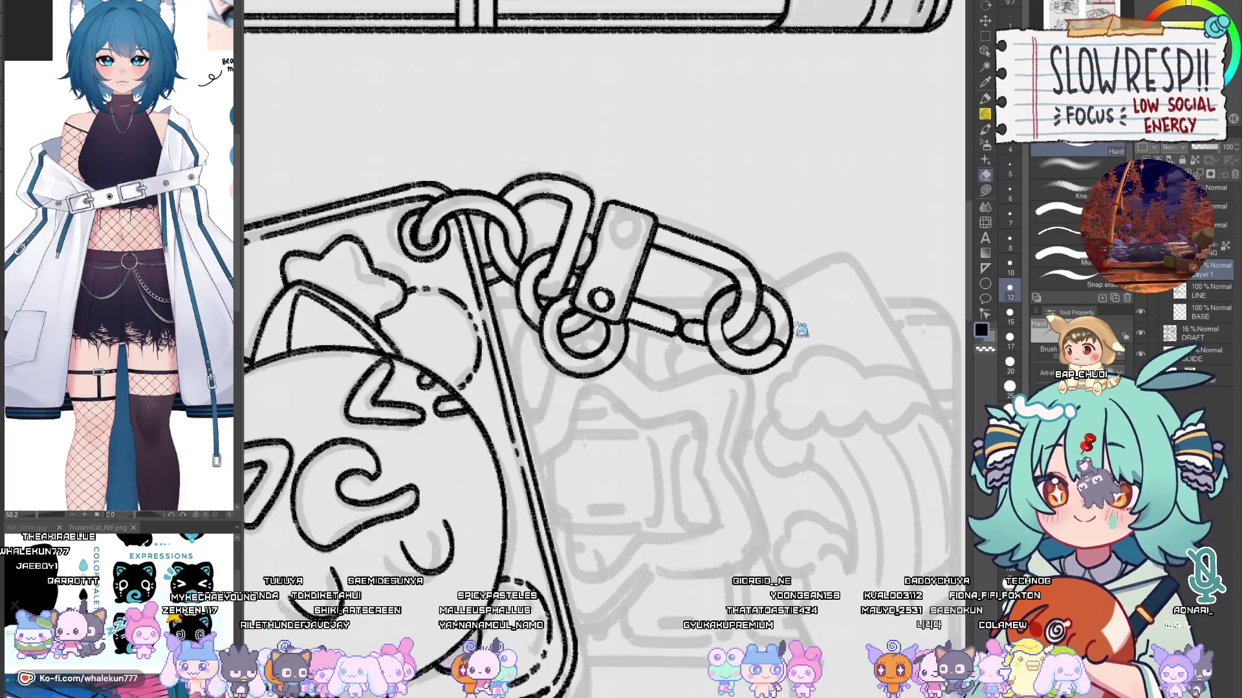
# Step: Add a new layer for the backing frame and try placing Linear rulers, then undo that attempt
pyautogui.hotkey('ctrl', 'shift', 'n')
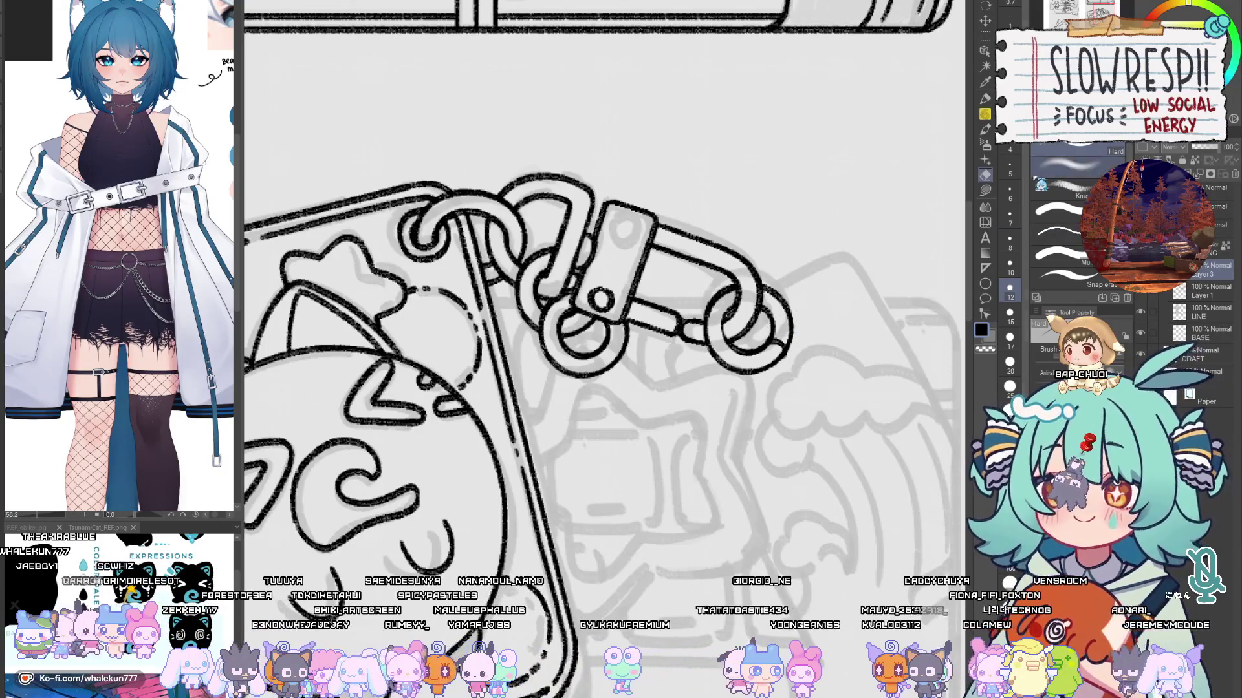
pyautogui.click(985, 267)
pyautogui.moveTo(896, 377); pyautogui.dragTo(852, 342)
pyautogui.moveTo(654, 370)
pyautogui.mouseDown()
pyautogui.moveTo(837, 370)
pyautogui.moveTo(882, 204)
pyautogui.mouseUp()
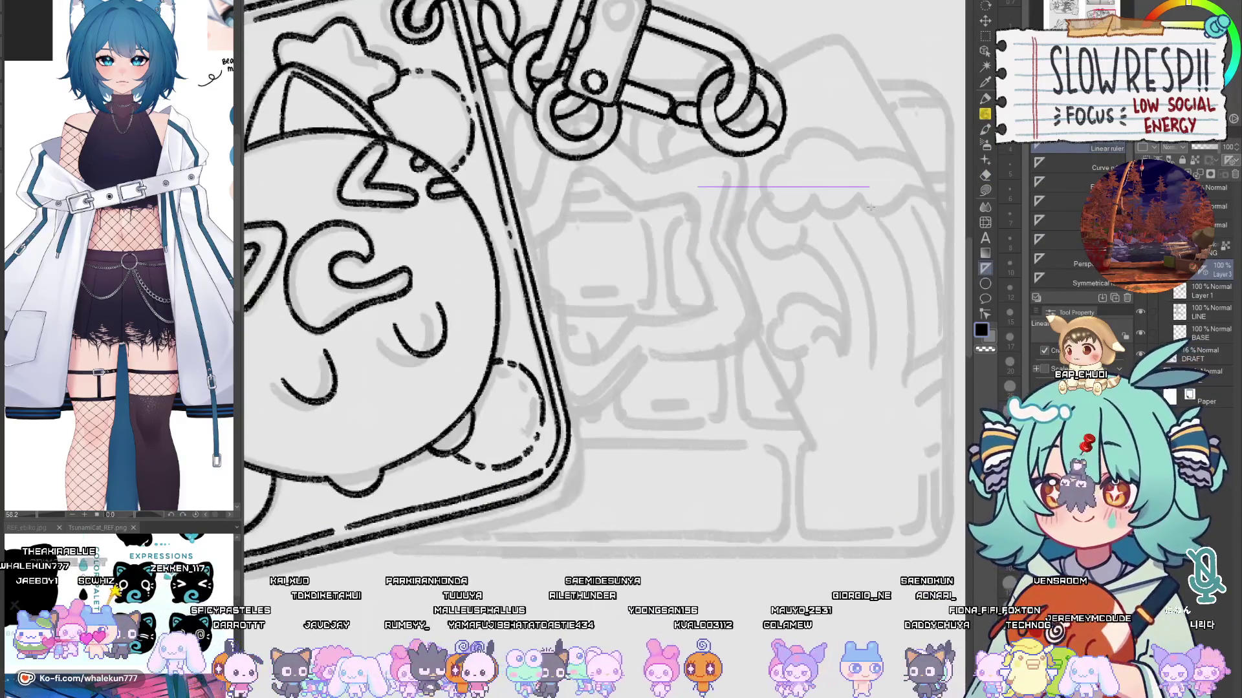
pyautogui.moveTo(691, 194); pyautogui.dragTo(692, 551)
pyautogui.press('p')
pyautogui.moveTo(690, 194)
pyautogui.mouseDown()
pyautogui.moveTo(692, 551)
pyautogui.moveTo(782, 187)
pyautogui.moveTo(870, 188)
pyautogui.mouseUp()
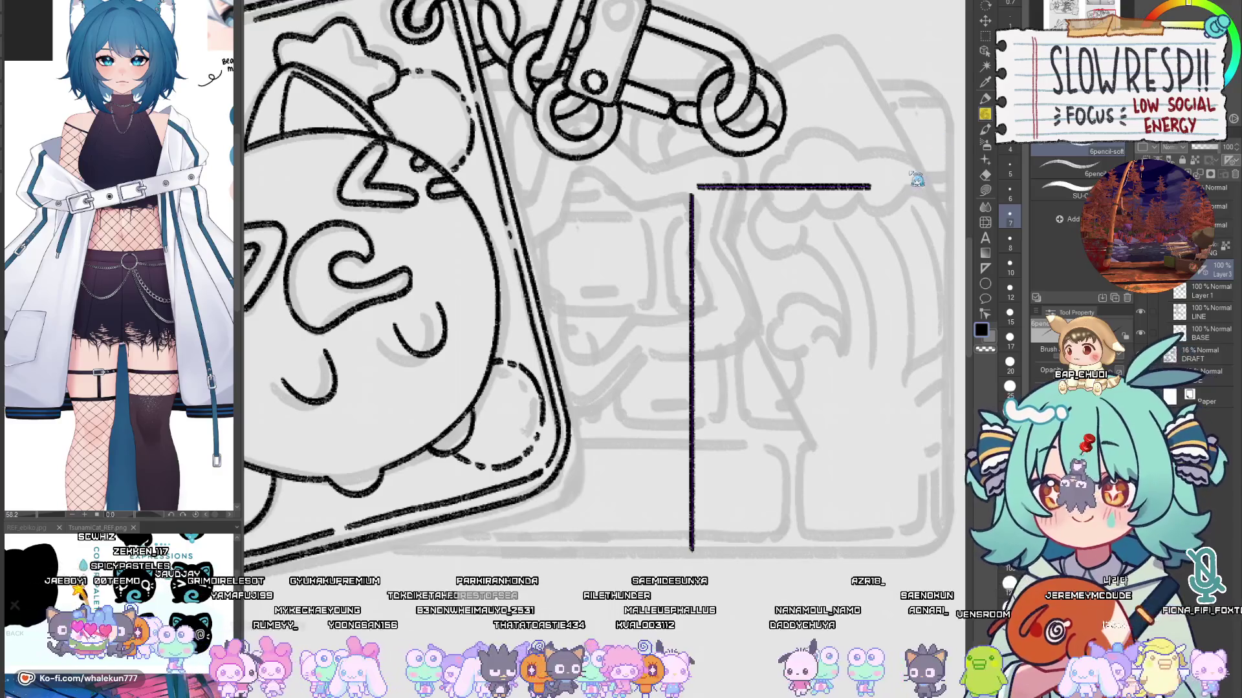
pyautogui.hotkey('ctrl', 'z')
pyautogui.hotkey('ctrl', 'z')
pyautogui.hotkey('ctrl', 'z')
pyautogui.press('u')
# Step: Trace the frame's top and right edges along new rulers, with rounded corners
pyautogui.moveTo(698, 191)
pyautogui.mouseDown()
pyautogui.moveTo(895, 192)
pyautogui.moveTo(906, 521)
pyautogui.mouseUp()
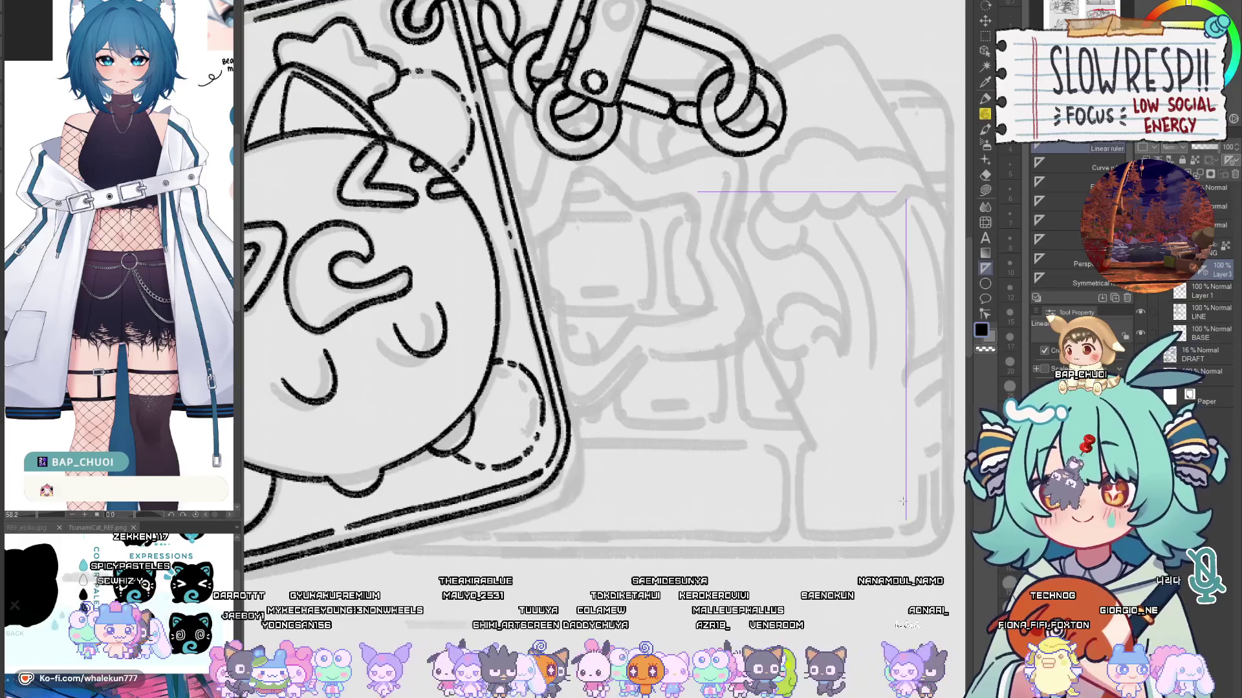
pyautogui.press('p')
pyautogui.moveTo(697, 191)
pyautogui.mouseDown()
pyautogui.moveTo(898, 192)
pyautogui.moveTo(906, 523)
pyautogui.mouseUp()
pyautogui.moveTo(877, 184)
pyautogui.mouseDown()
pyautogui.moveTo(767, 333)
pyautogui.moveTo(814, 343)
pyautogui.mouseUp()
pyautogui.press('h')
pyautogui.press('h')
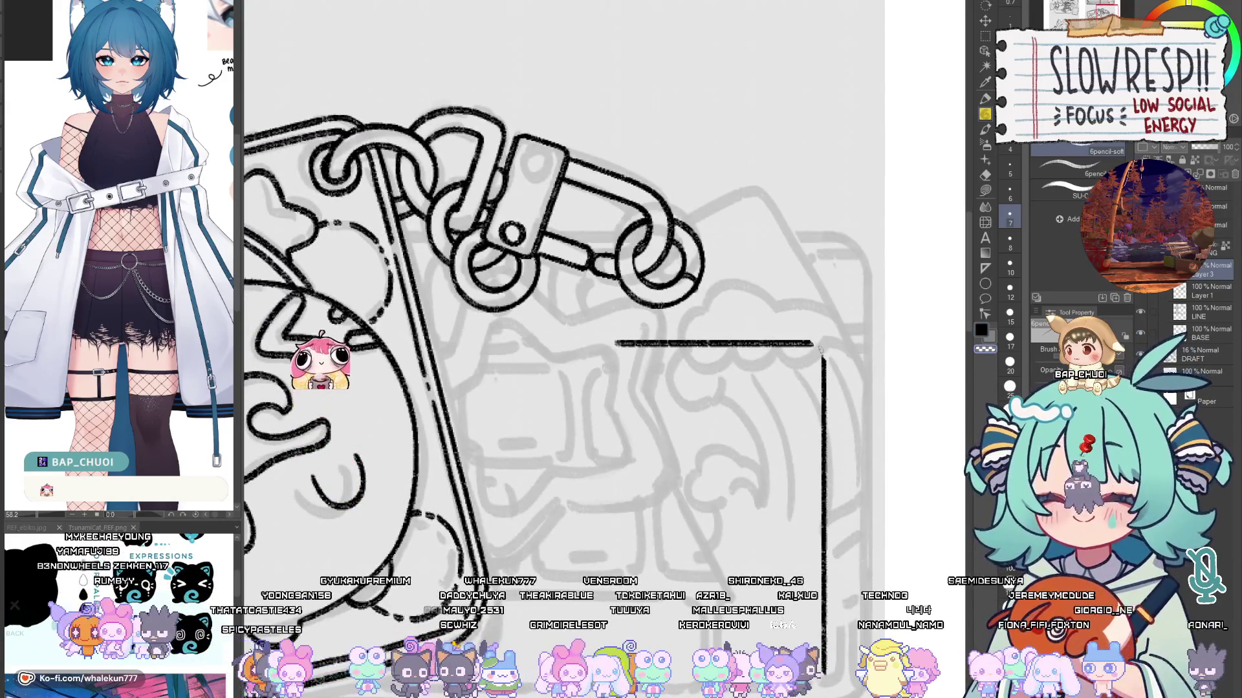
pyautogui.moveTo(813, 343); pyautogui.dragTo(824, 362)
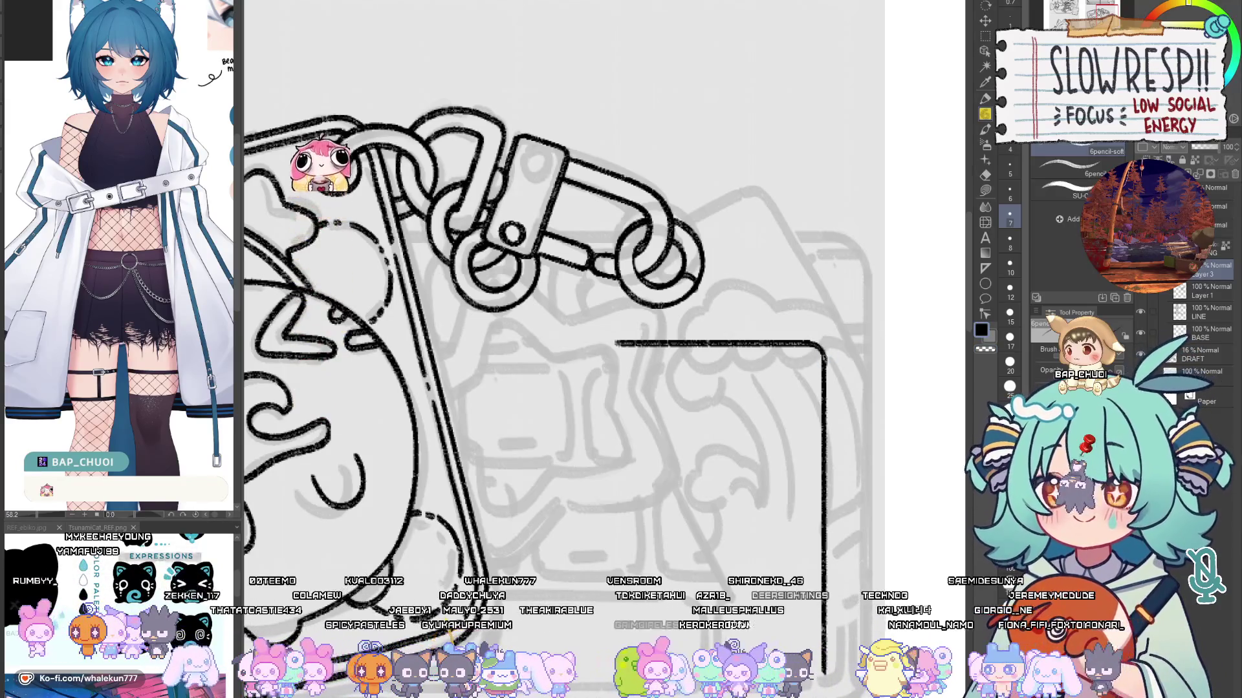
pyautogui.scroll(3, 776, 369)
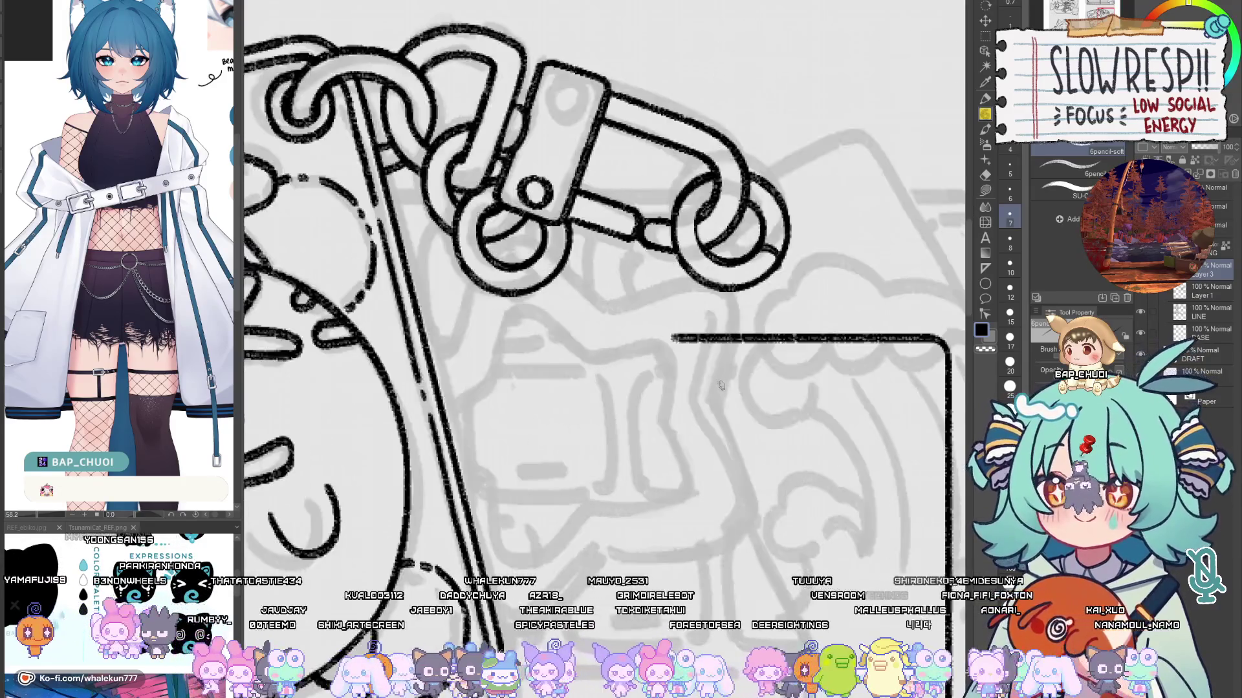
pyautogui.scroll(-1, 723, 375)
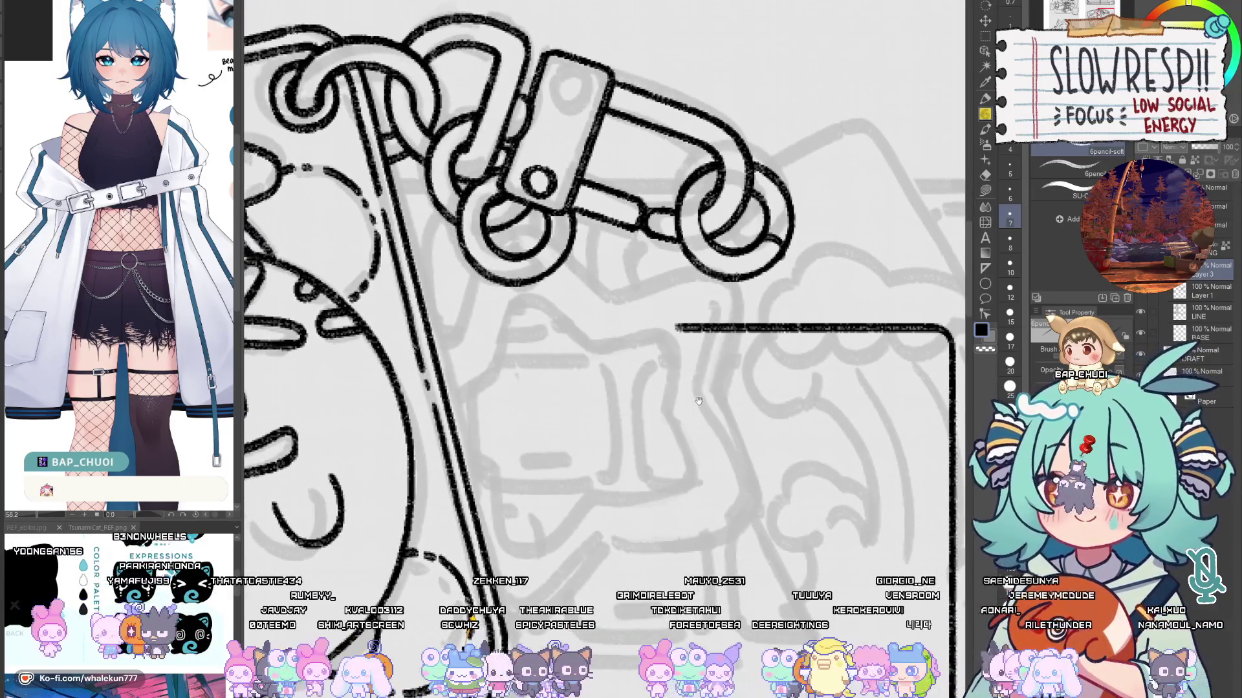
pyautogui.scroll(1, 705, 324)
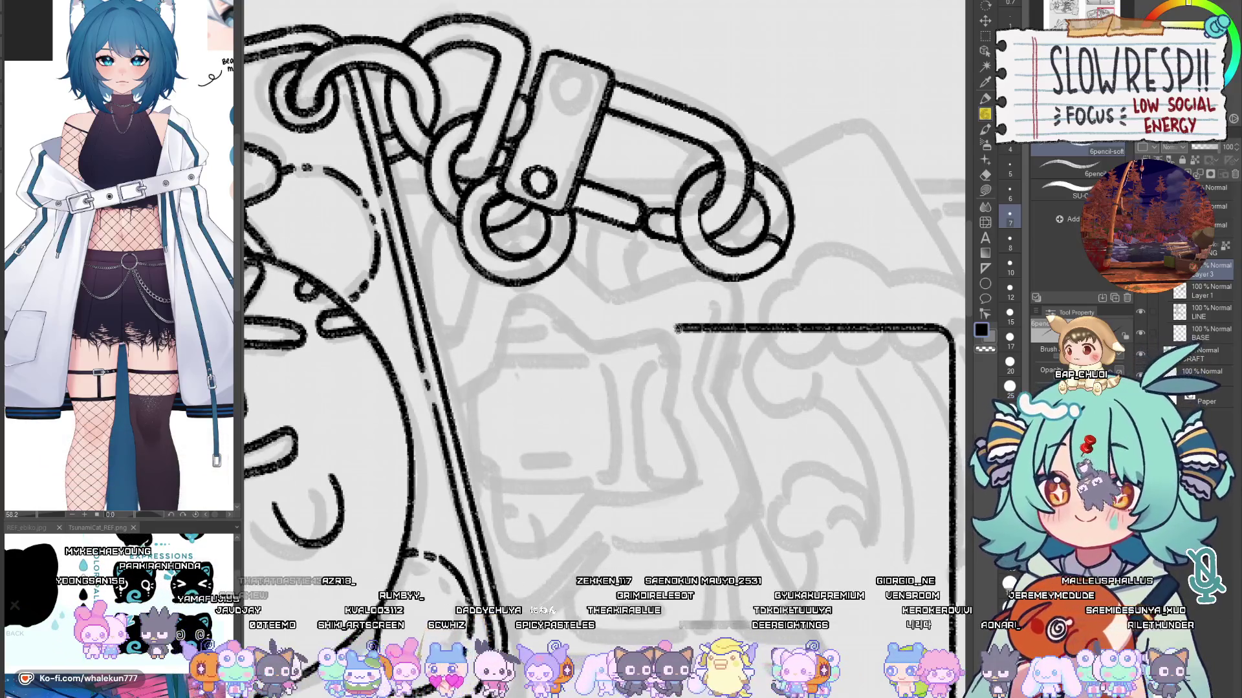
pyautogui.moveTo(676, 328); pyautogui.dragTo(665, 354)
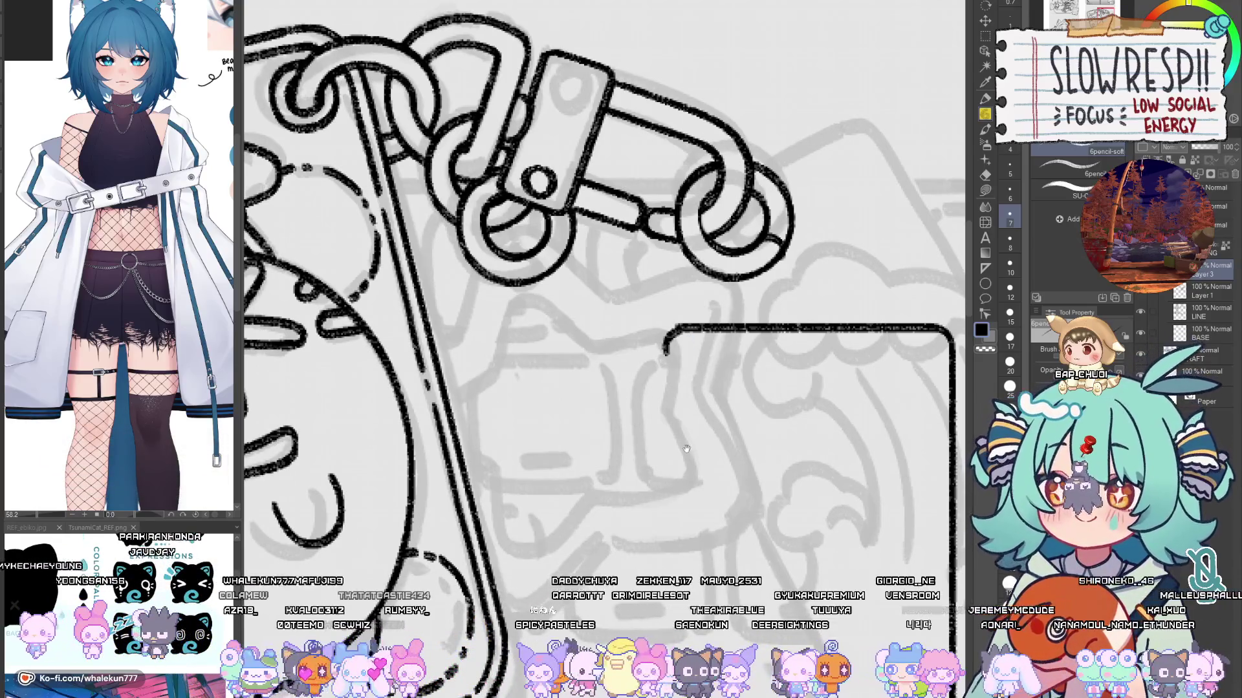
pyautogui.hscroll(2, 652, 420)
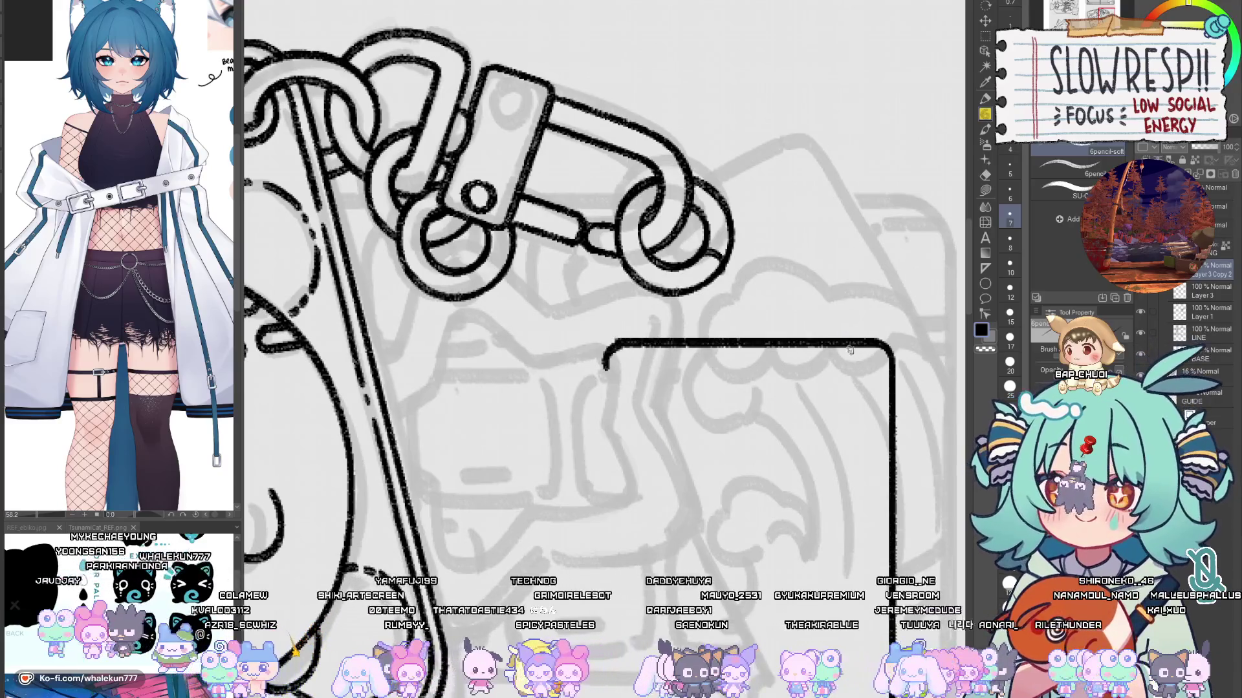
# Step: Copy and paste the frame strokes onto Layer 3 Copy 2 and rotate the copy diagonally
pyautogui.hotkey('ctrl', 'c')
pyautogui.hotkey('ctrl', 'v')
pyautogui.hotkey('ctrl', 't')
pyautogui.moveTo(645, 456); pyautogui.dragTo(591, 404)
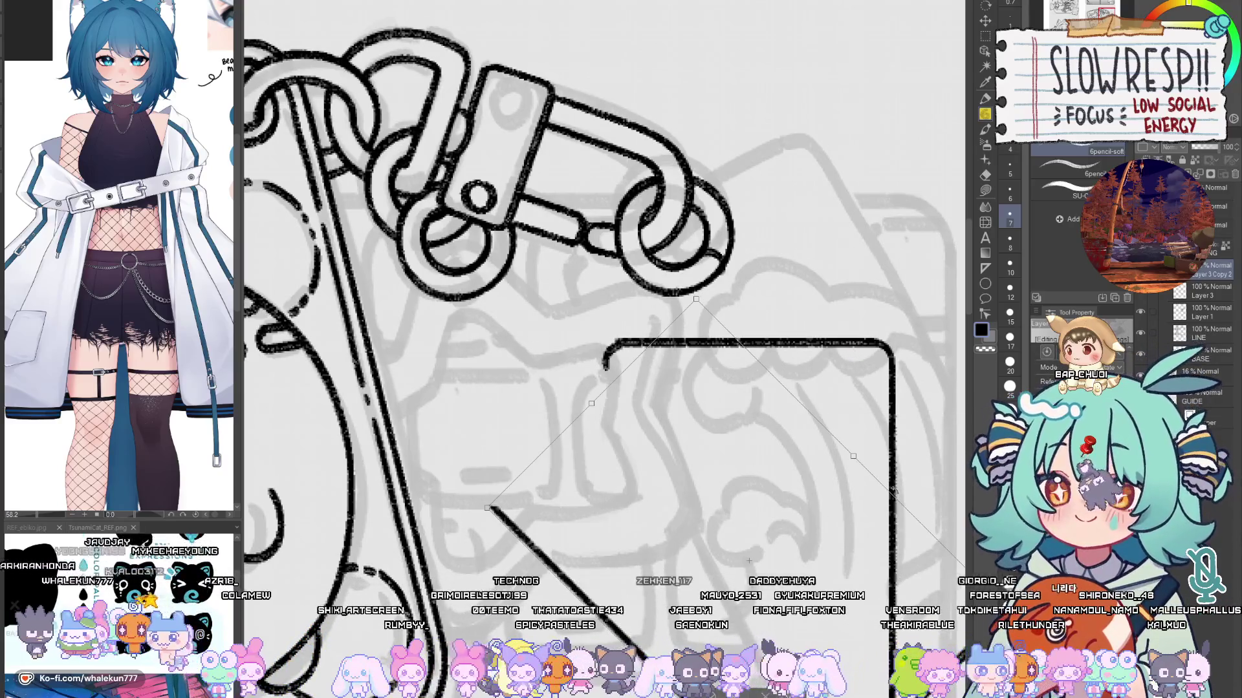
# Step: Cancel the copied frame's rotation and switch to moving the whole layer
pyautogui.hotkey('ctrl', 'z')
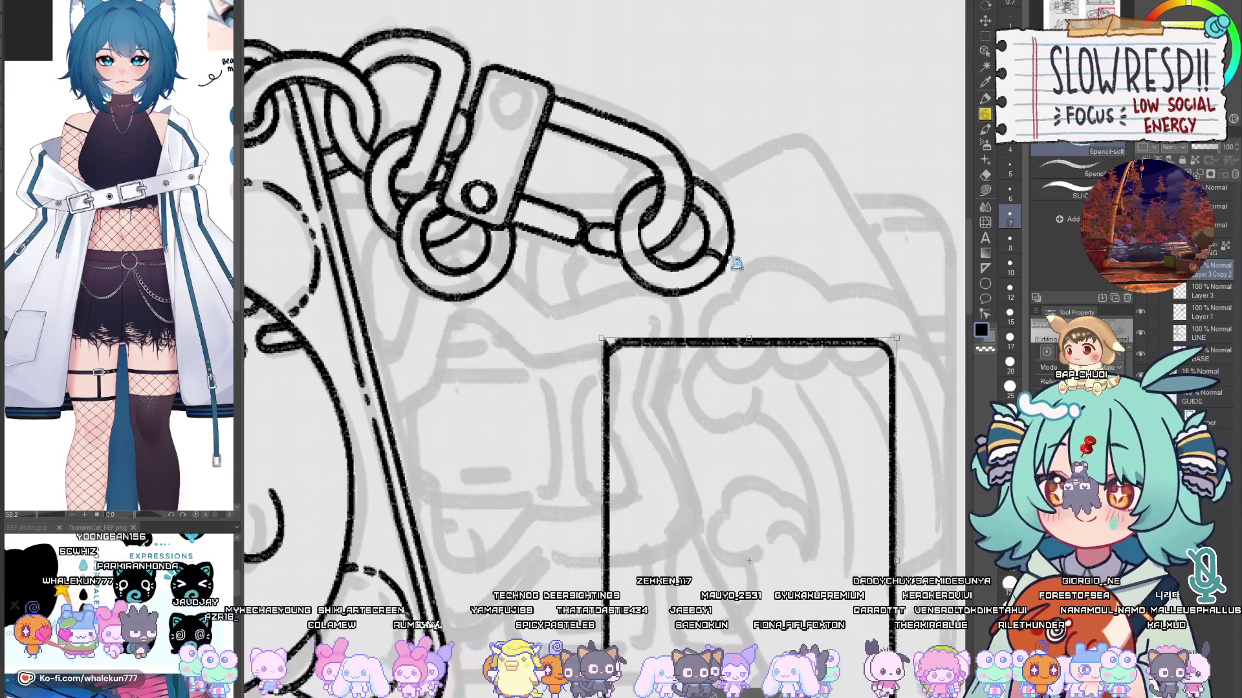
pyautogui.press('k')
pyautogui.scroll(-3, 735, 255)
pyautogui.scroll(2, 815, 339)
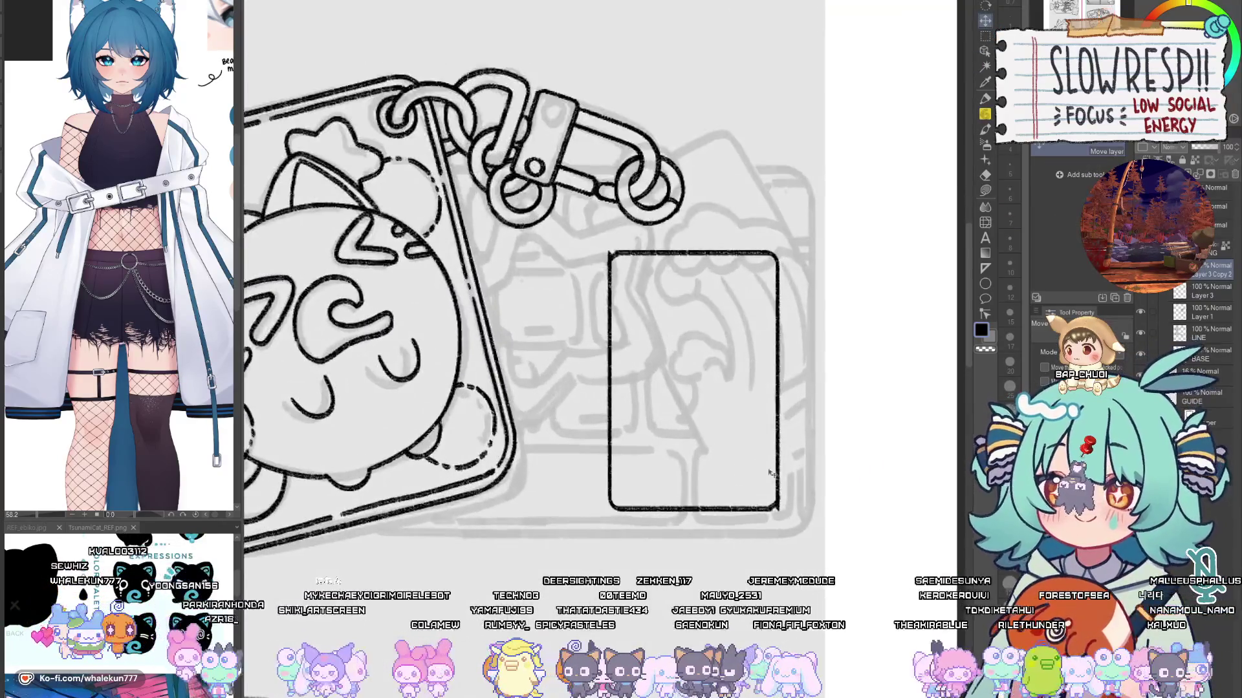
pyautogui.scroll(-2, 775, 529)
# Step: Rotate the rectangular tag diagonally with Free Transform, confirm it, and shift it into place
pyautogui.hotkey('ctrl', 'y')
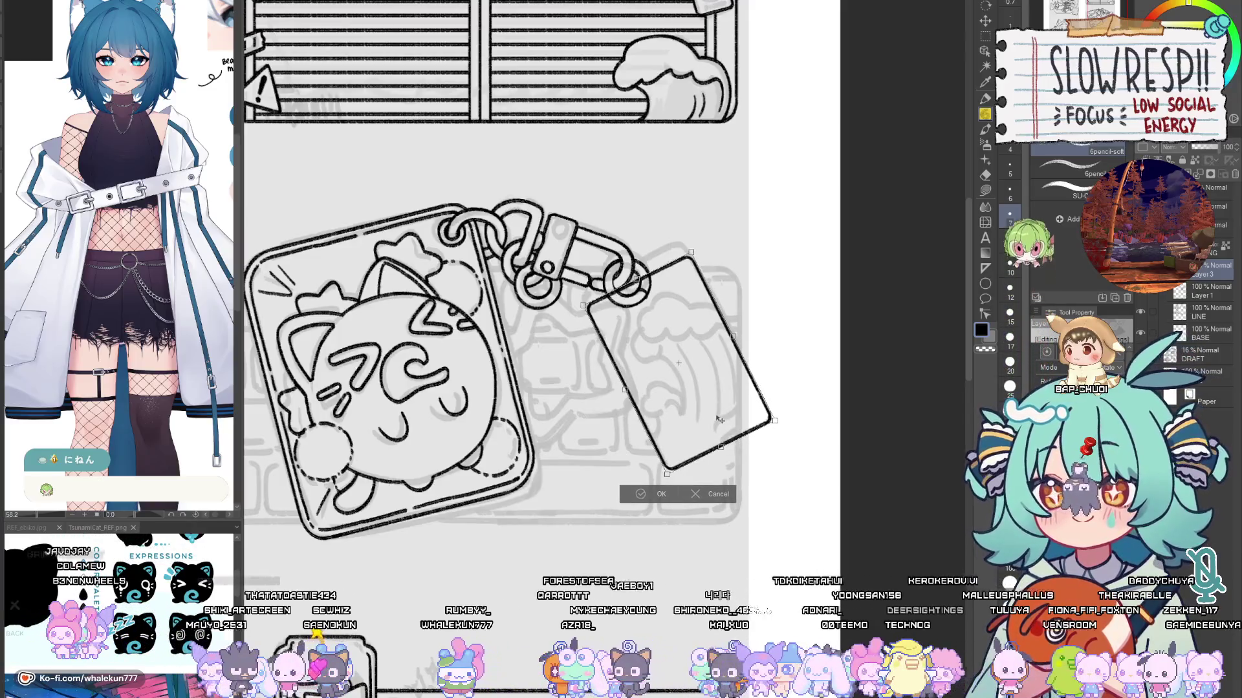
pyautogui.moveTo(711, 442); pyautogui.dragTo(711, 439)
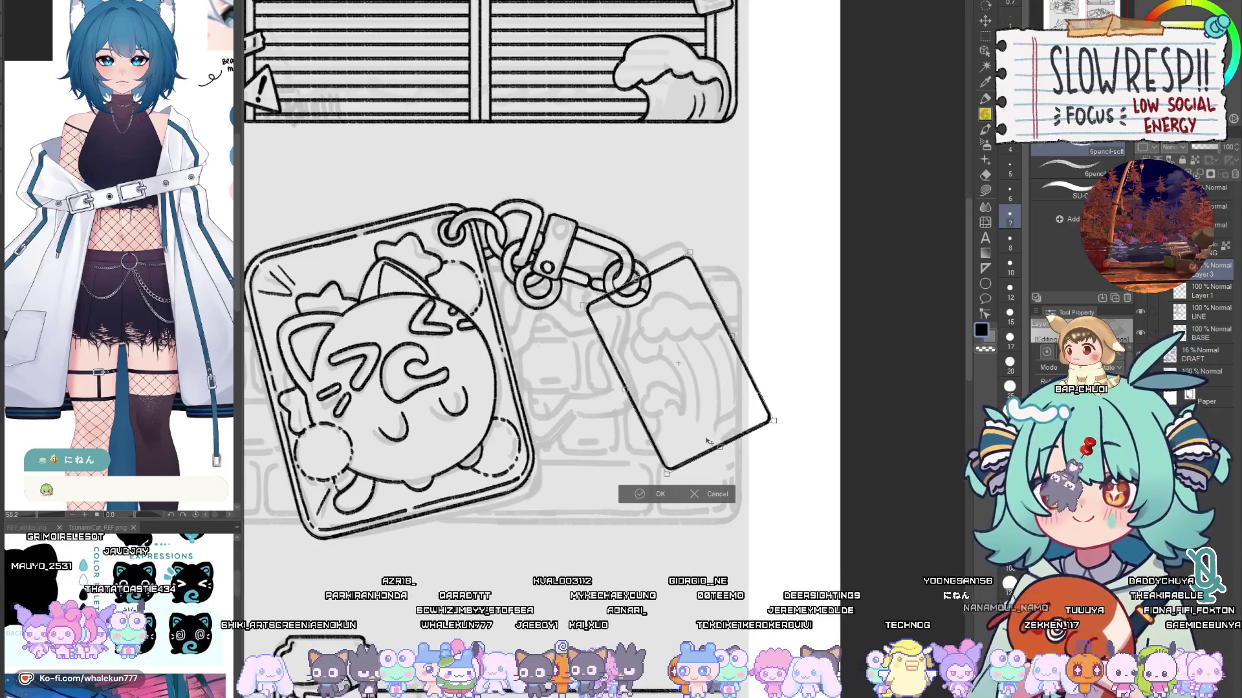
pyautogui.click(643, 494)
pyautogui.click(987, 22)
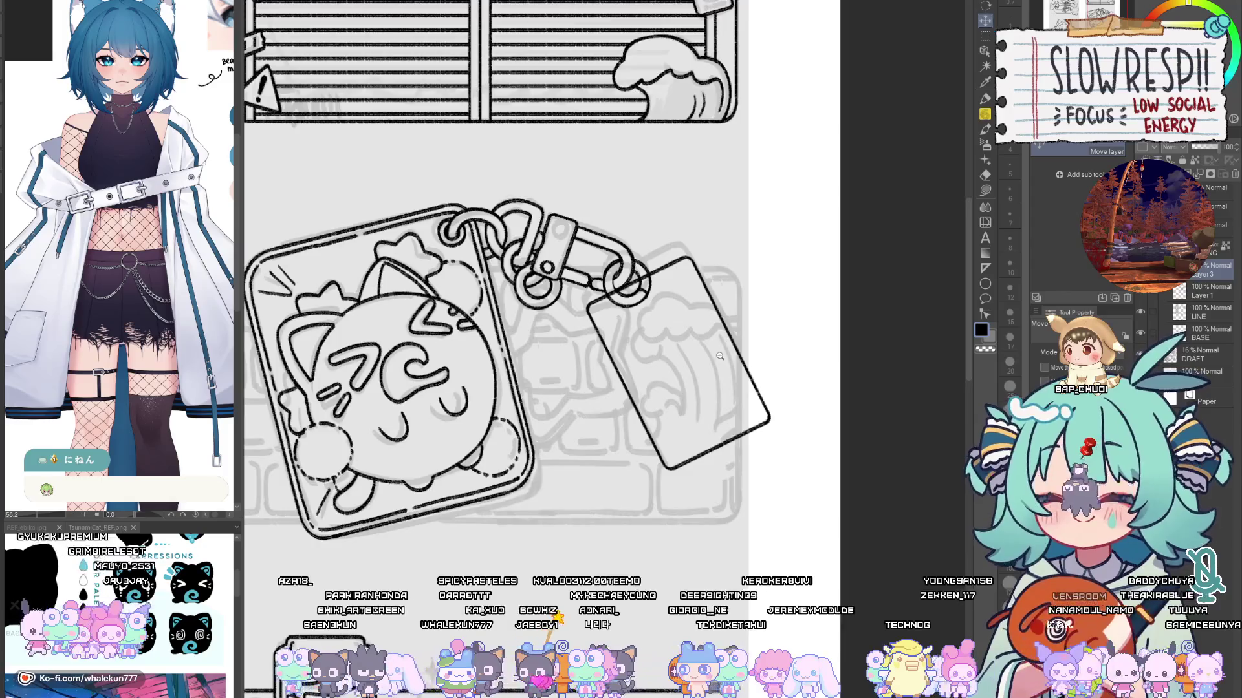
pyautogui.scroll(2, 718, 356)
pyautogui.moveTo(731, 411); pyautogui.dragTo(735, 485)
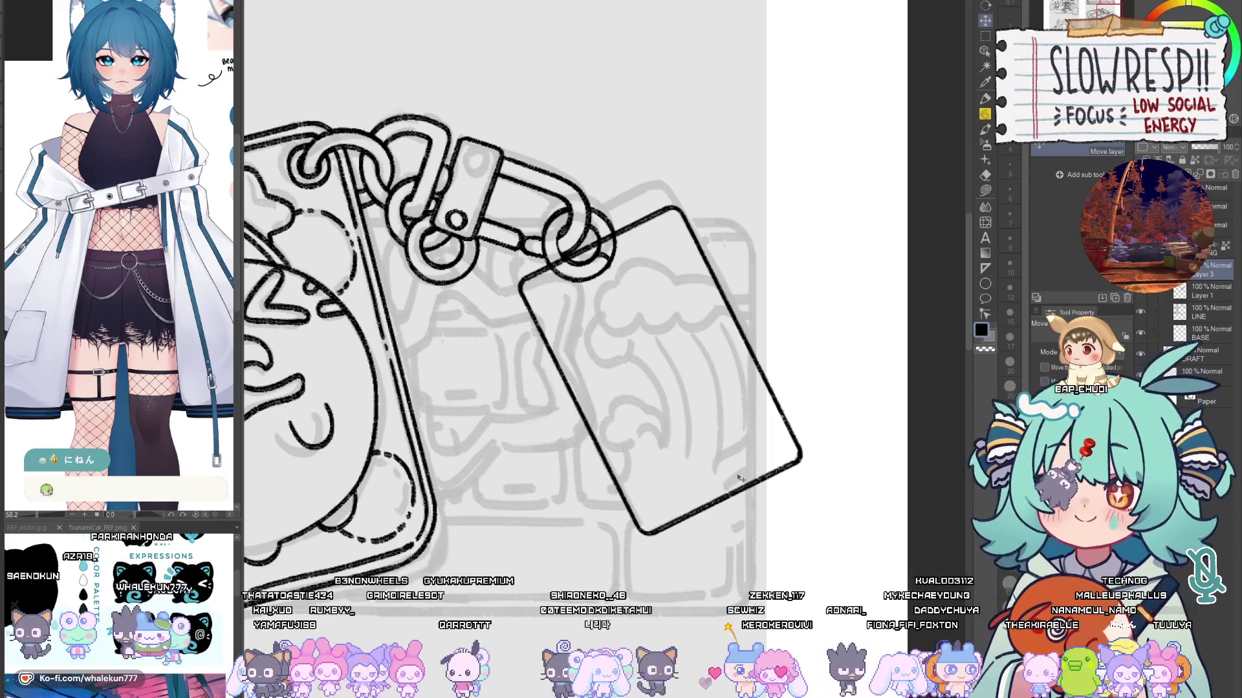
# Step: Erase the bit of line where the tag crosses the clasp ring so the ring overlaps cleanly
pyautogui.scroll(2, 574, 276)
pyautogui.press('e')
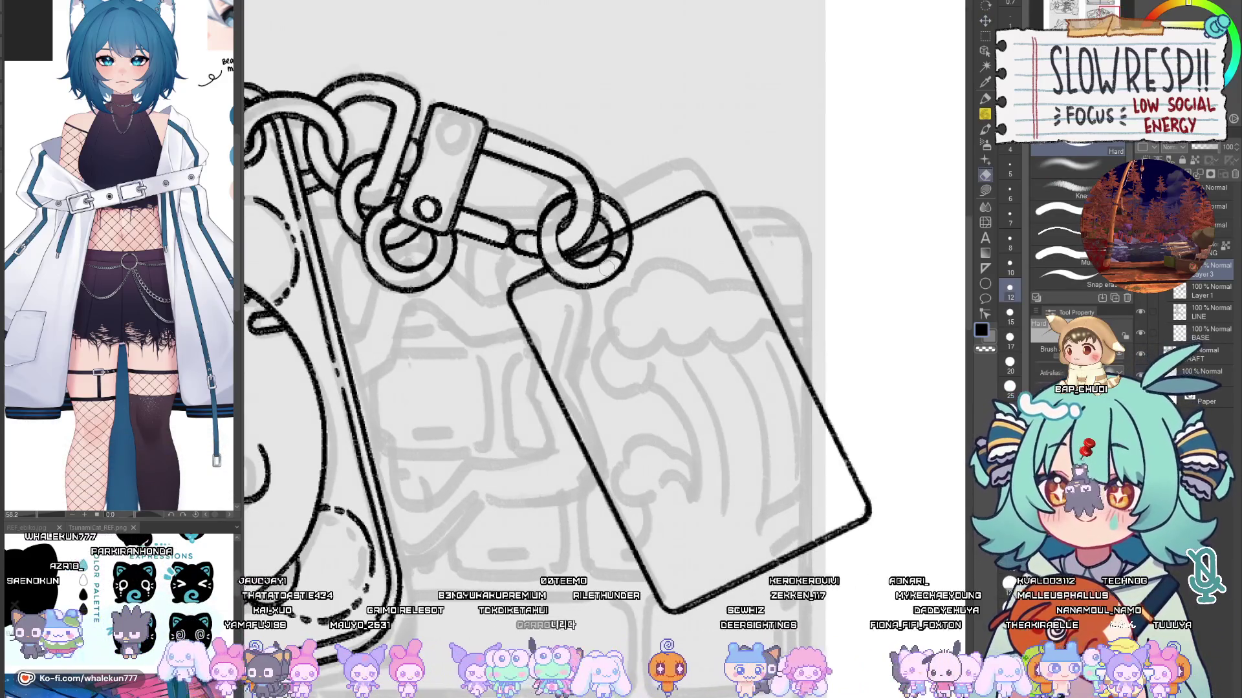
pyautogui.moveTo(697, 317); pyautogui.dragTo(725, 439)
pyautogui.moveTo(650, 373)
pyautogui.mouseDown()
pyautogui.moveTo(637, 374)
pyautogui.moveTo(676, 360)
pyautogui.moveTo(657, 379)
pyautogui.mouseUp()
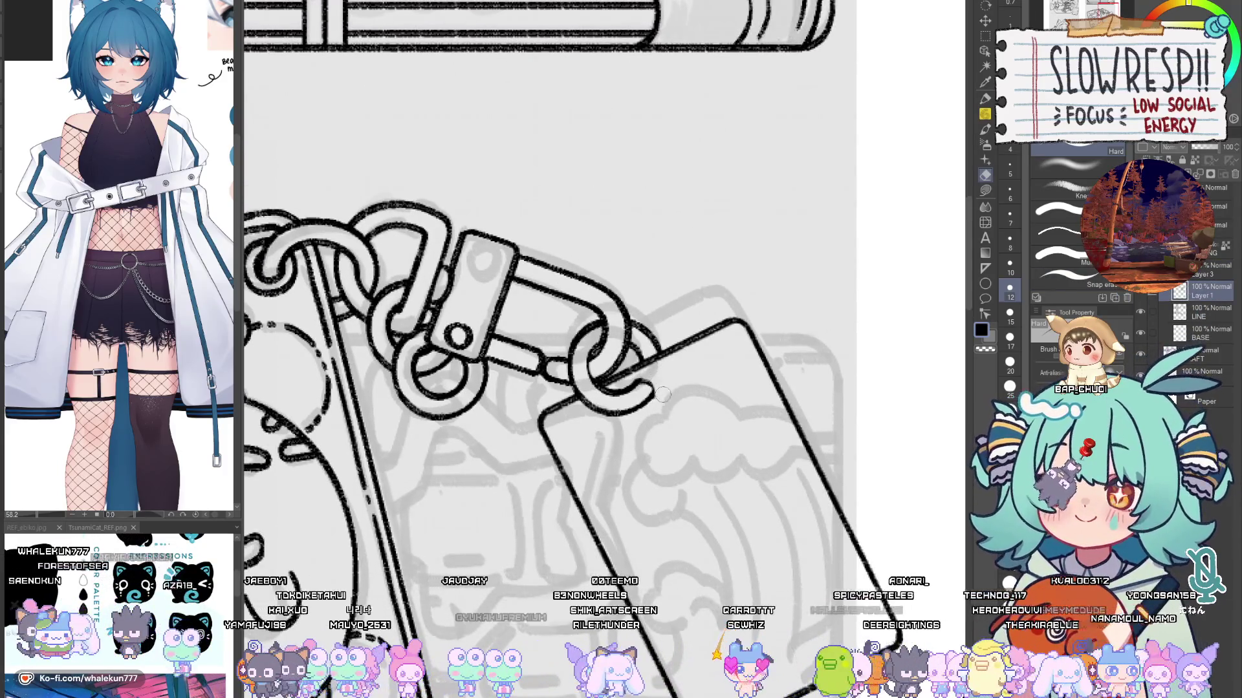
pyautogui.press('p')
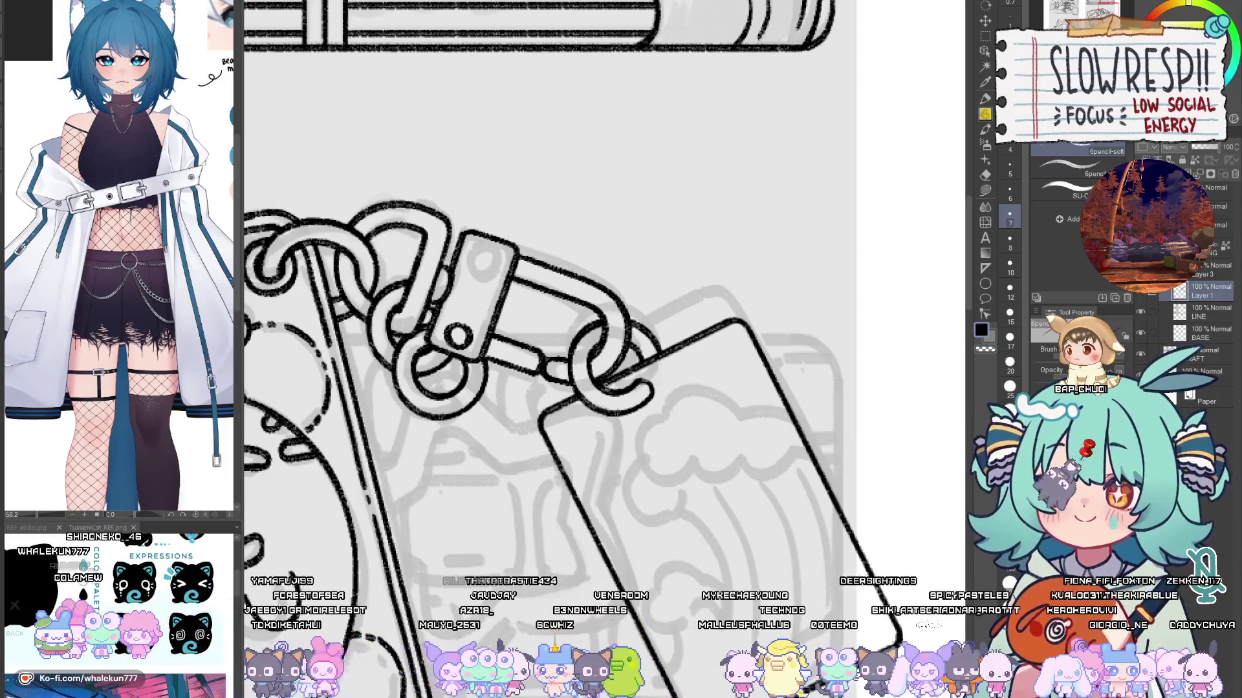
pyautogui.scroll(-5, 716, 317)
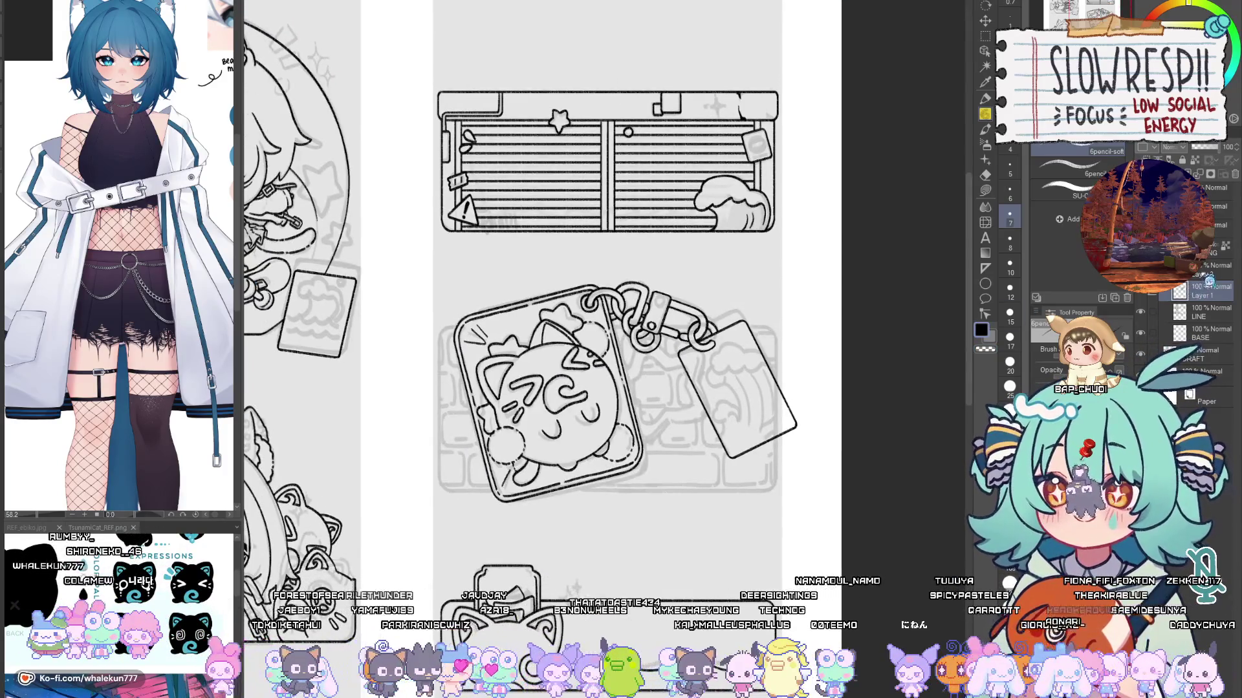
pyautogui.scroll(-3, 750, 453)
pyautogui.scroll(-3, 697, 412)
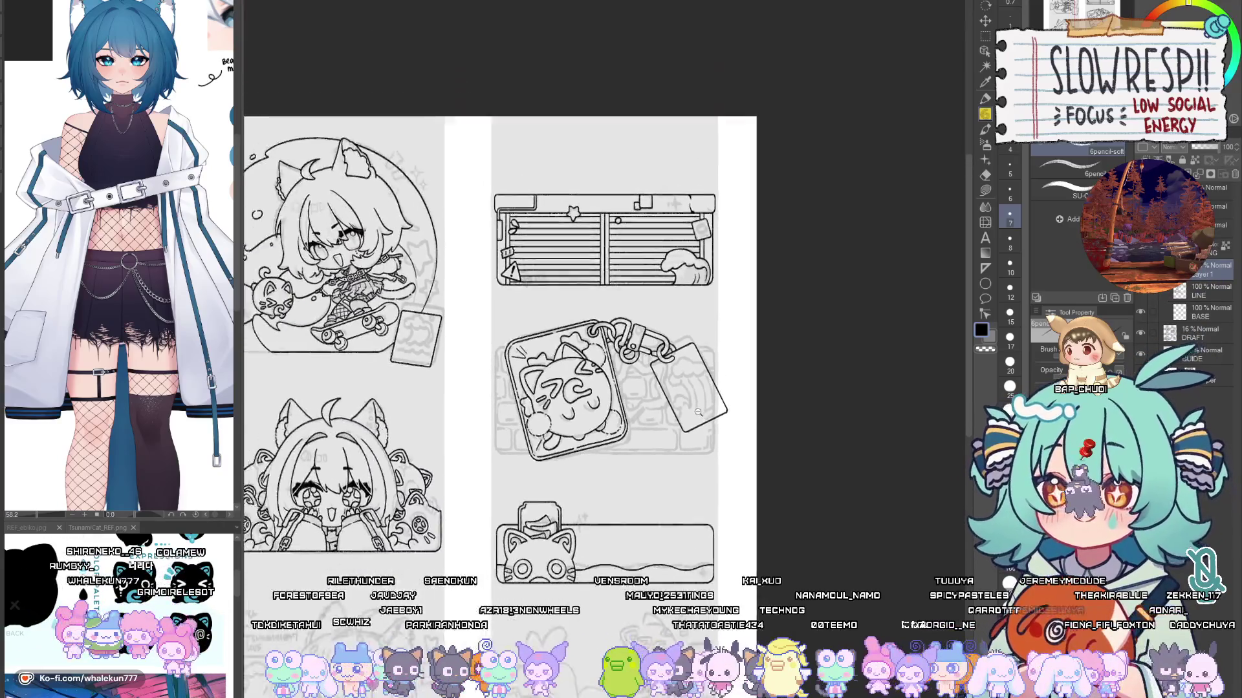
pyautogui.scroll(1, 697, 412)
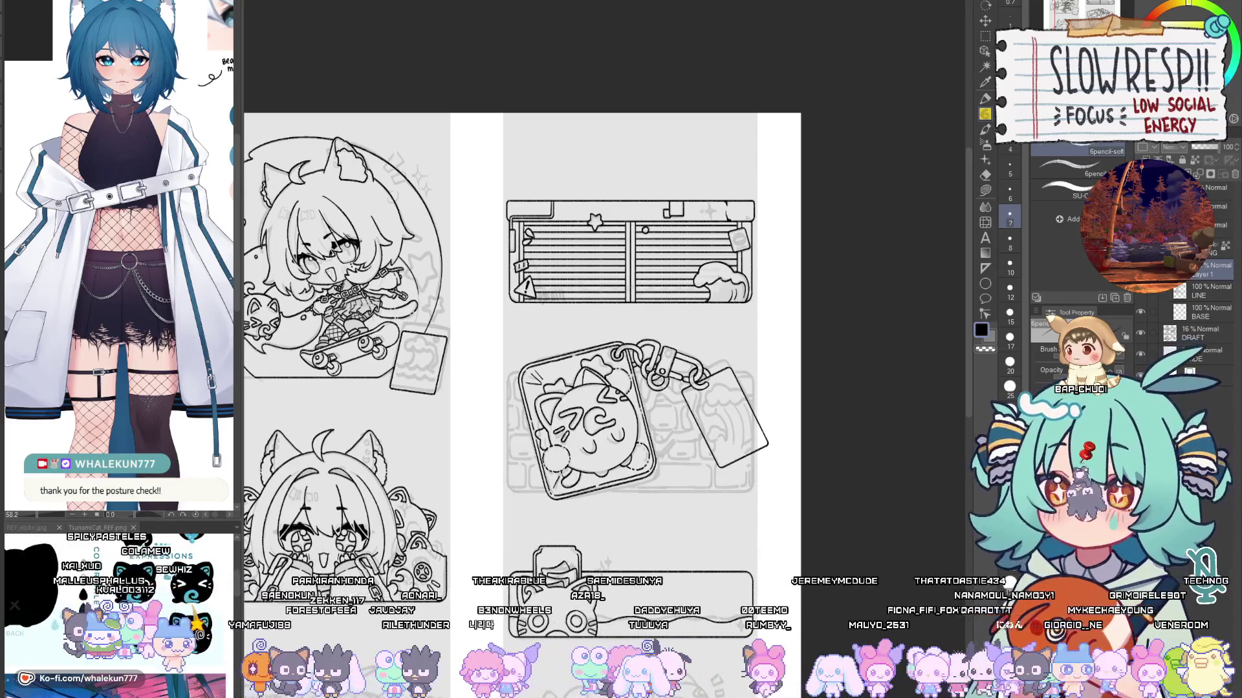
pyautogui.scroll(2, 704, 377)
# Step: Zoom in and draw the star charm's first line running down-left from the clasp ring
pyautogui.scroll(2, 704, 376)
pyautogui.scroll(1, 738, 260)
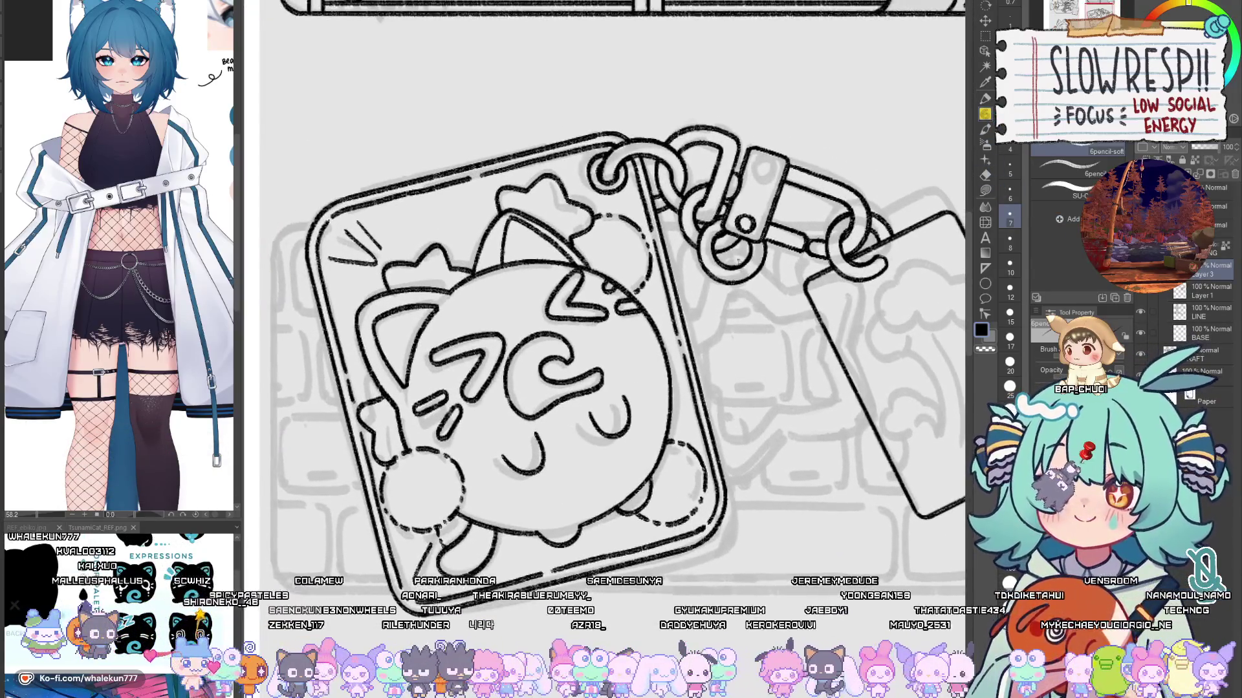
pyautogui.scroll(2, 742, 278)
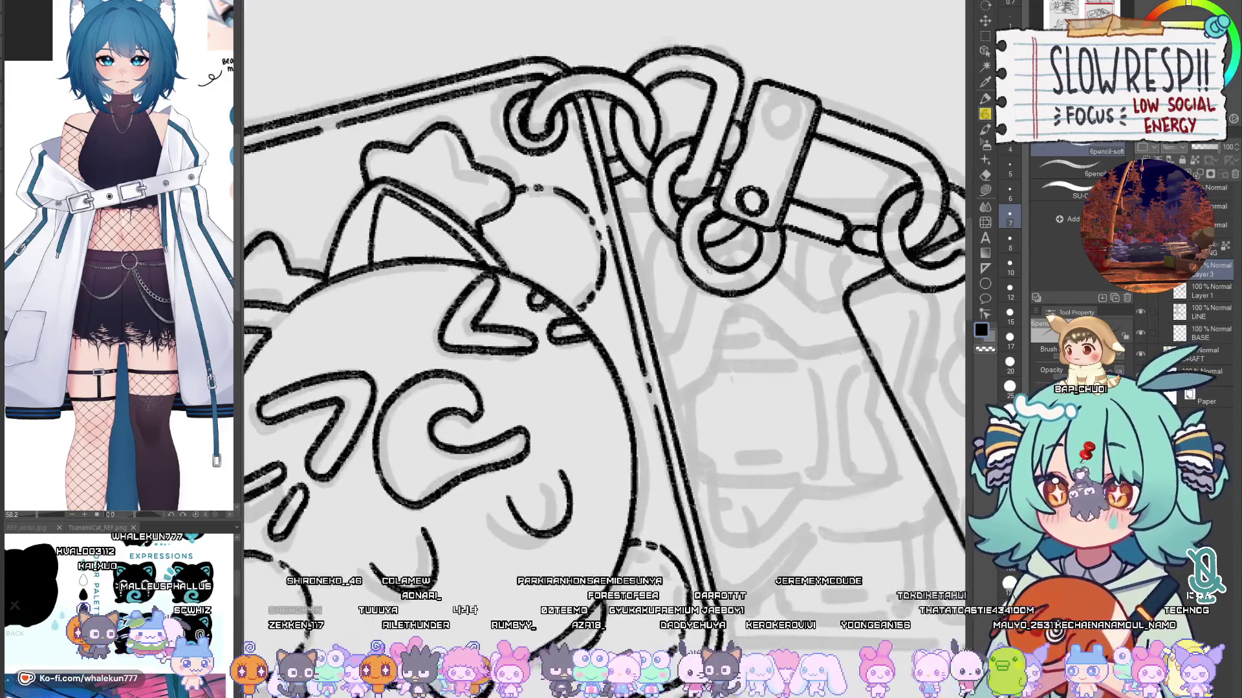
pyautogui.press('h')
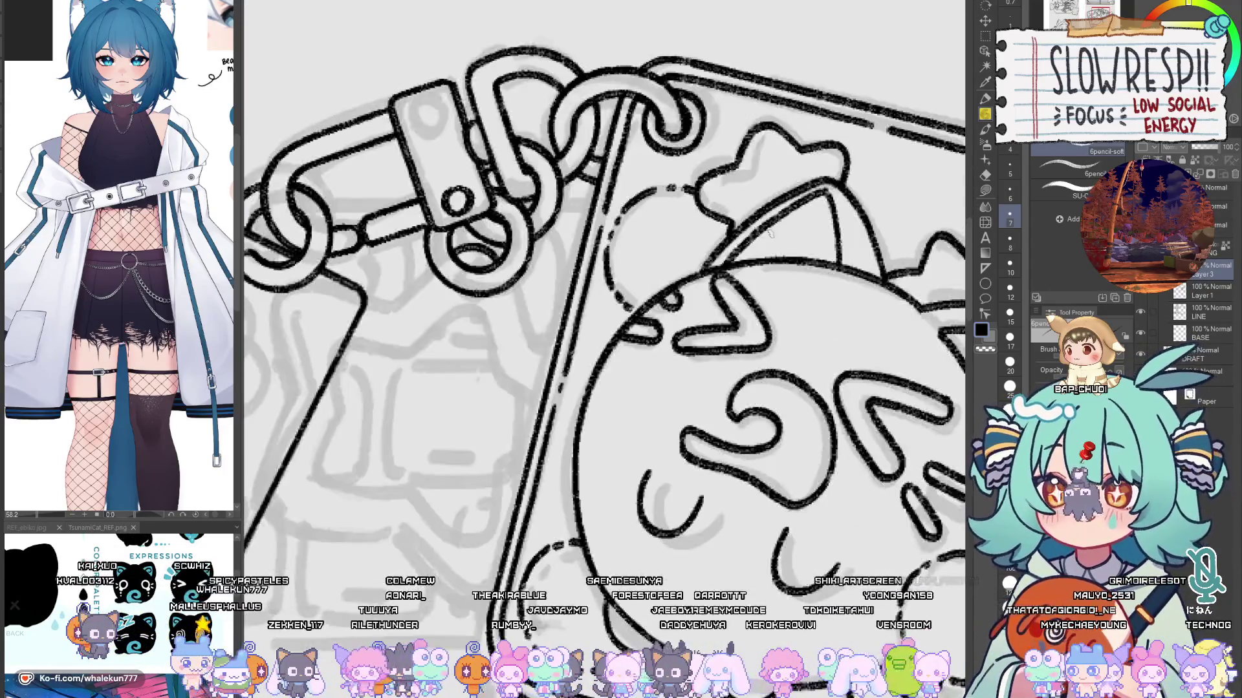
pyautogui.scroll(2, 679, 294)
pyautogui.moveTo(679, 292)
pyautogui.mouseDown()
pyautogui.moveTo(611, 353)
pyautogui.moveTo(709, 328)
pyautogui.moveTo(748, 335)
pyautogui.moveTo(725, 451)
pyautogui.mouseUp()
pyautogui.press('h')
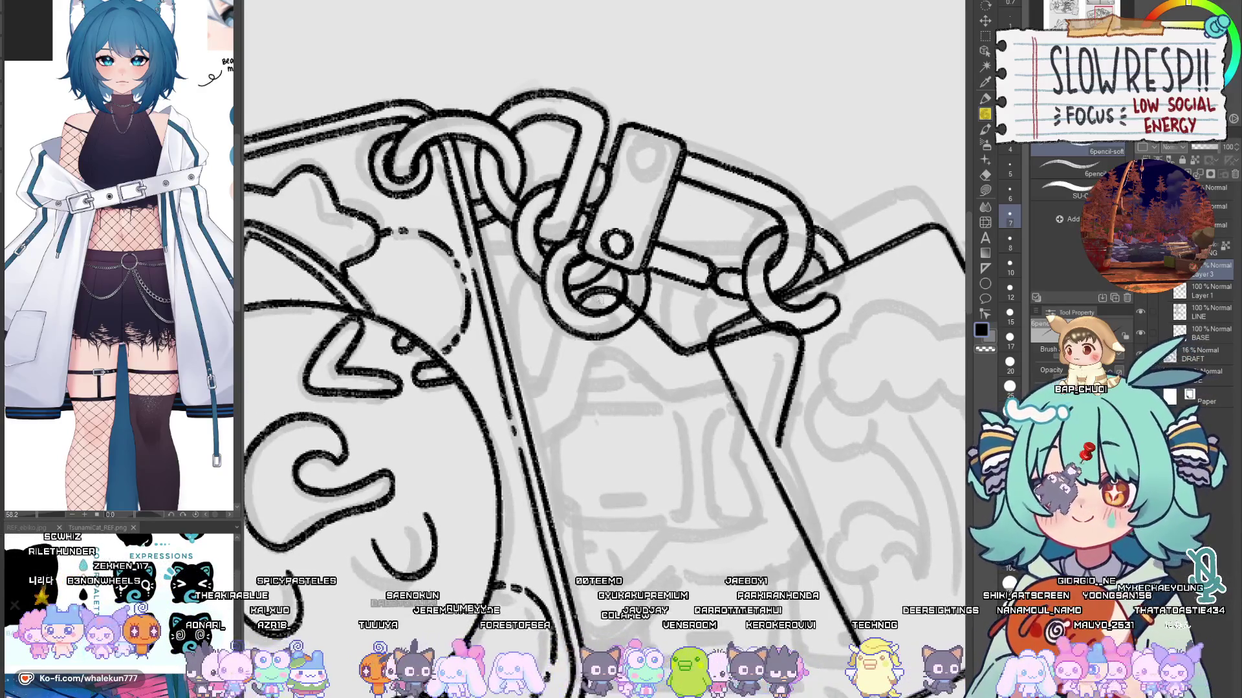
# Step: Add more star lines below the clasp ring and a short line right of the tag edge
pyautogui.moveTo(562, 333)
pyautogui.mouseDown()
pyautogui.moveTo(550, 385)
pyautogui.moveTo(521, 400)
pyautogui.mouseUp()
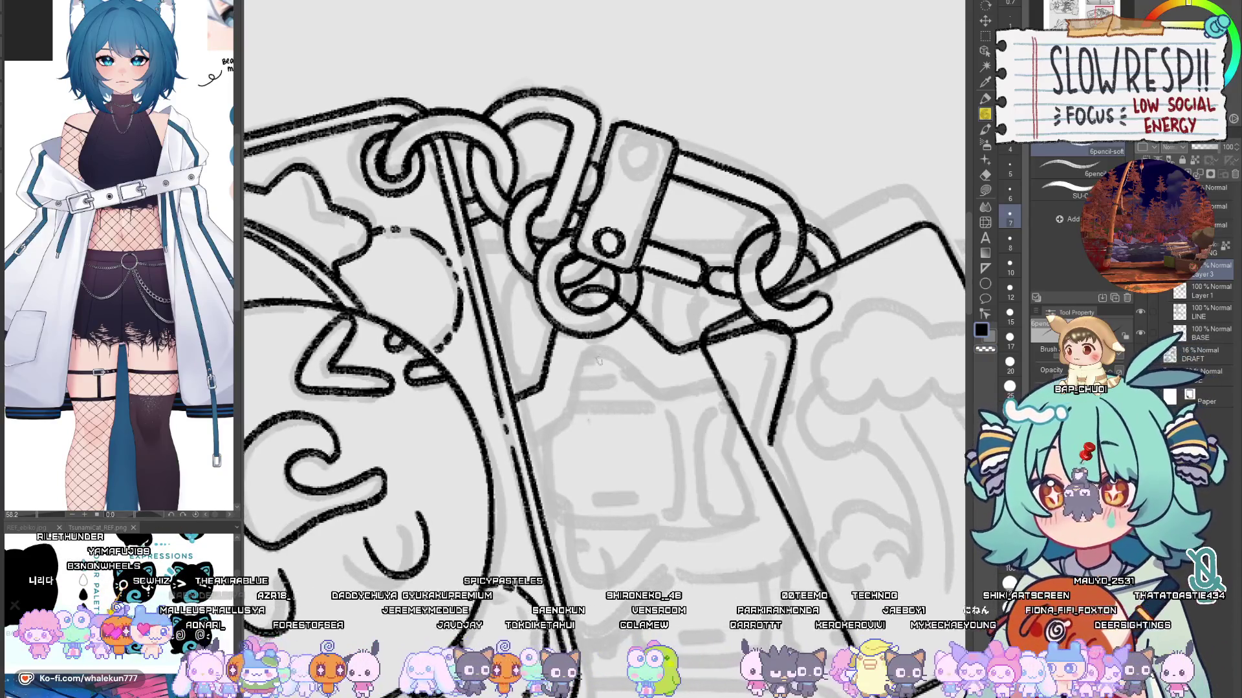
pyautogui.moveTo(600, 346)
pyautogui.mouseDown()
pyautogui.moveTo(580, 366)
pyautogui.moveTo(572, 421)
pyautogui.moveTo(546, 430)
pyautogui.moveTo(582, 400)
pyautogui.mouseUp()
pyautogui.hotkey('ctrl', 'z')
pyautogui.hotkey('ctrl', 'z')
pyautogui.hotkey('ctrl', 'z')
pyautogui.press('^')
pyautogui.press('^')
pyautogui.press('^')
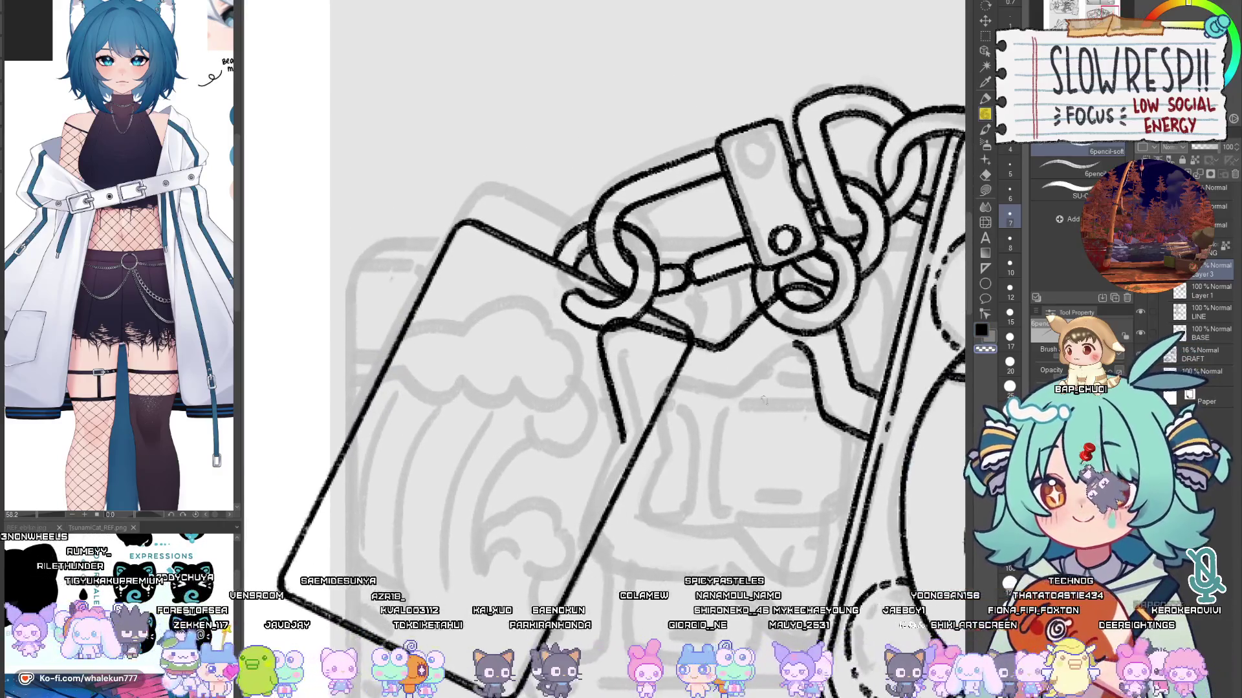
pyautogui.moveTo(663, 367)
pyautogui.mouseDown()
pyautogui.moveTo(732, 389)
pyautogui.moveTo(806, 340)
pyautogui.mouseUp()
pyautogui.hotkey('ctrl', 'z')
# Step: Extend a line down into a star point and add a short star edge
pyautogui.press('h')
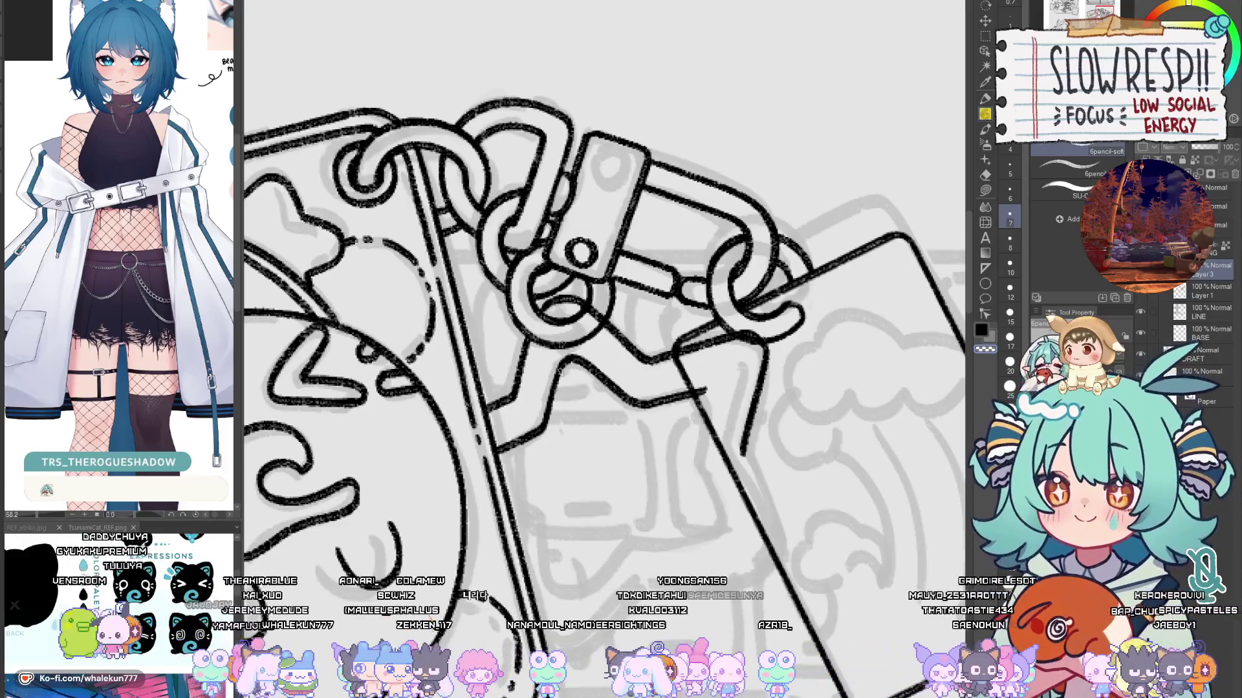
pyautogui.scroll(-2, 646, 349)
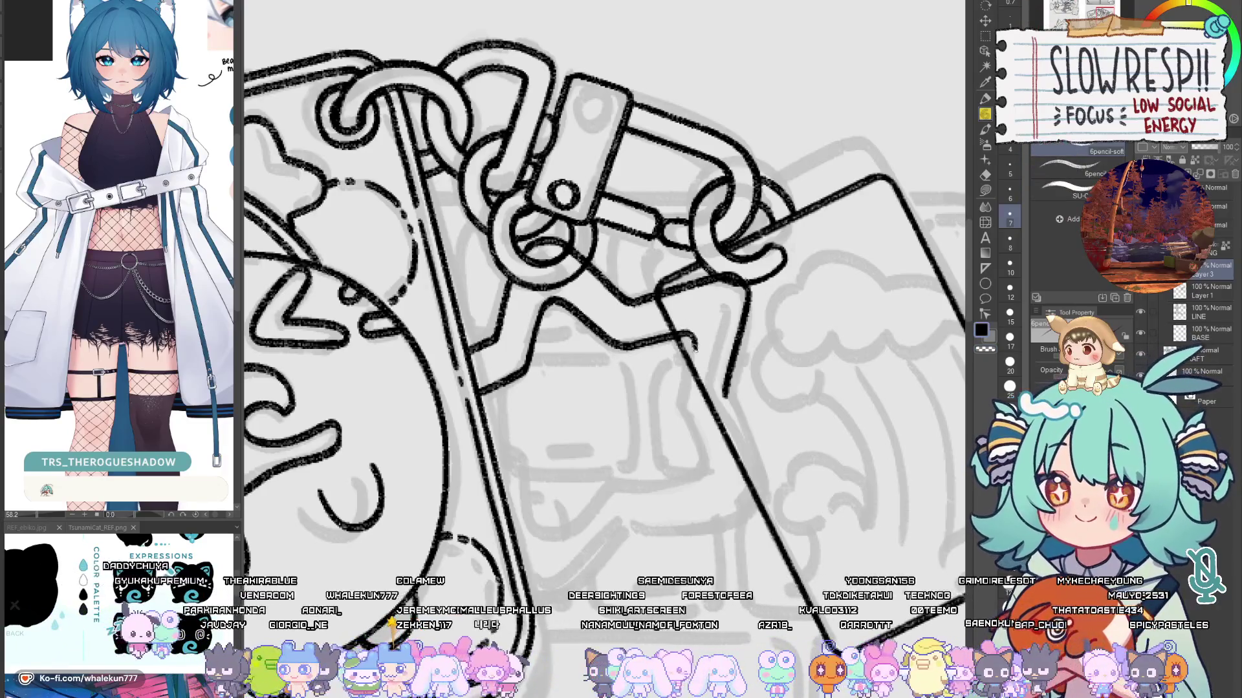
pyautogui.moveTo(691, 331)
pyautogui.mouseDown()
pyautogui.moveTo(677, 404)
pyautogui.moveTo(737, 348)
pyautogui.mouseUp()
pyautogui.moveTo(553, 389); pyautogui.dragTo(584, 401)
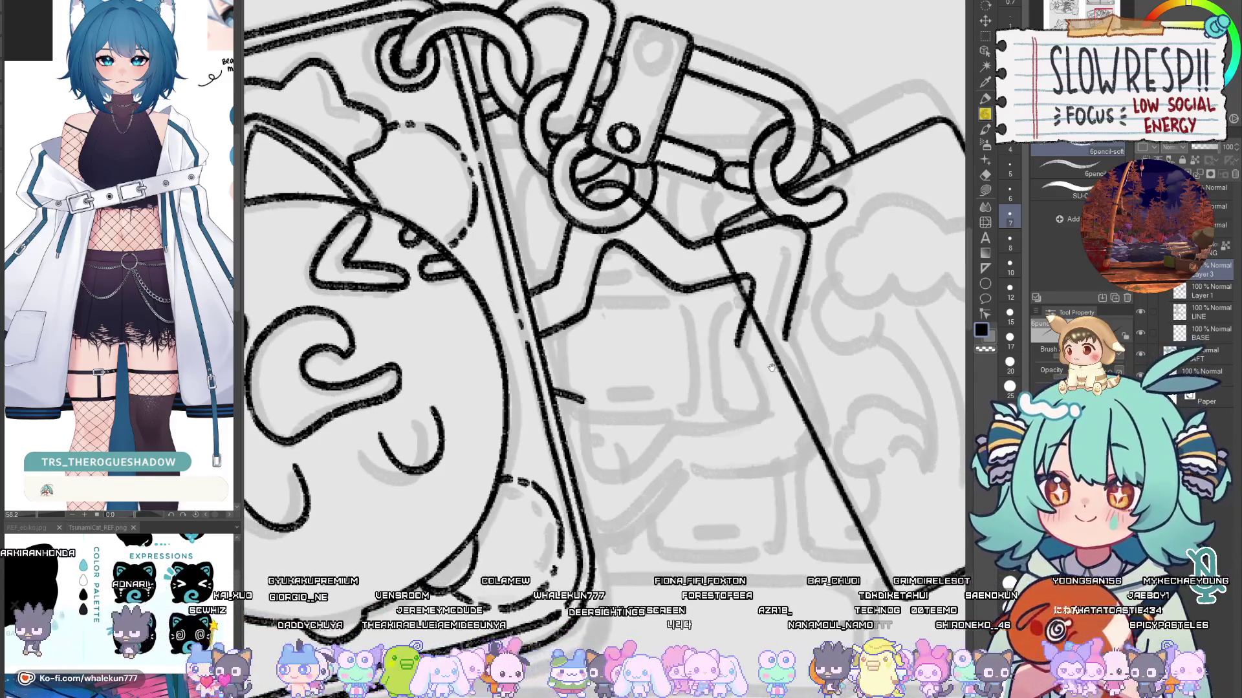
pyautogui.scroll(-3, 772, 366)
pyautogui.scroll(4, 783, 336)
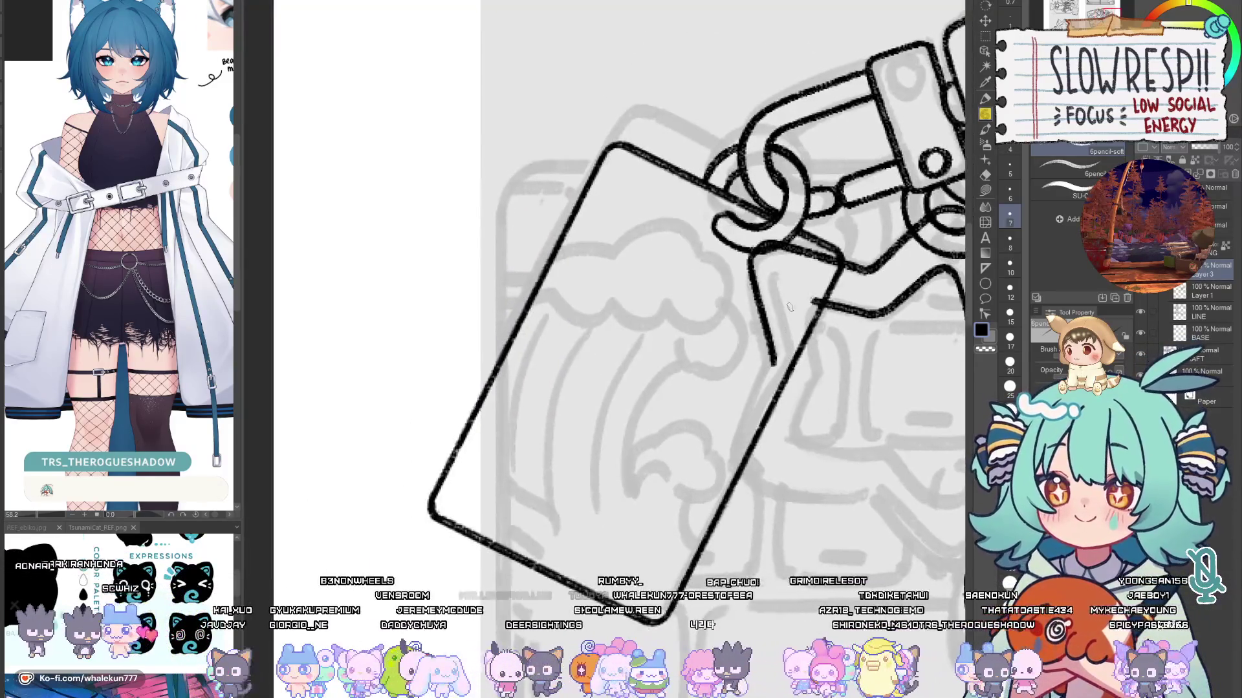
# Step: Draw a star line beside the tag's right edge and an edge up to the tag's bottom
pyautogui.moveTo(766, 253)
pyautogui.mouseDown()
pyautogui.moveTo(787, 348)
pyautogui.moveTo(734, 479)
pyautogui.moveTo(666, 394)
pyautogui.mouseUp()
pyautogui.hotkey('ctrl', 'z')
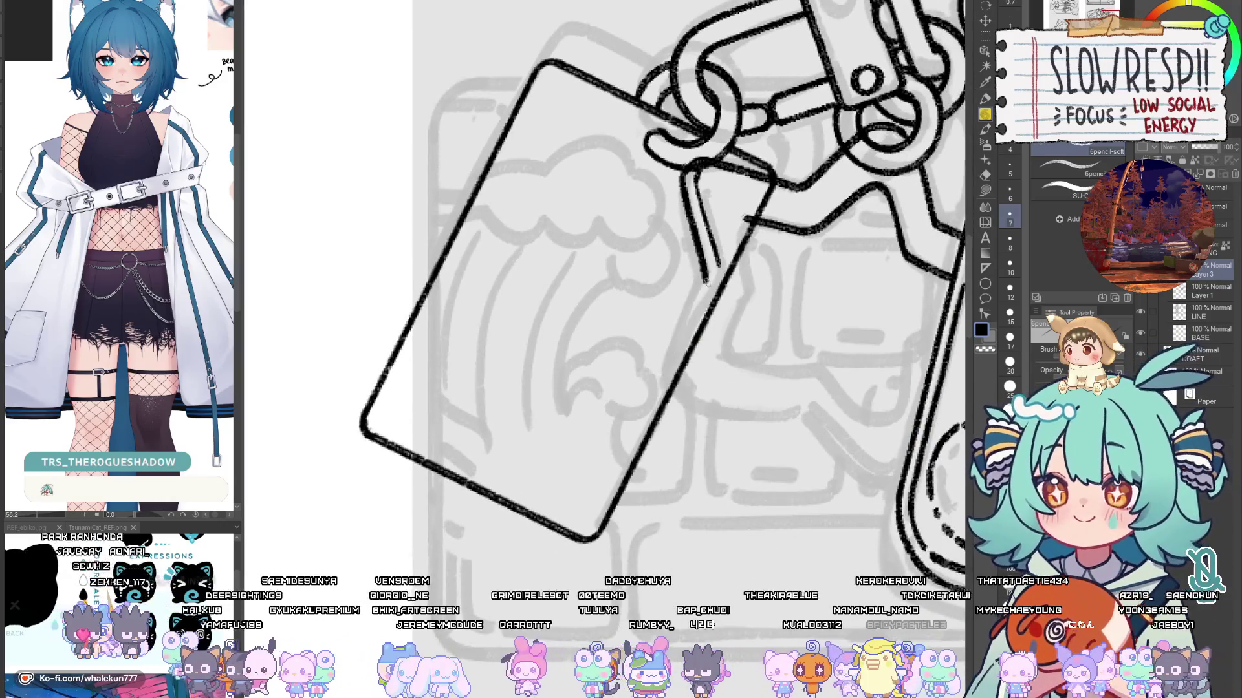
pyautogui.moveTo(679, 330)
pyautogui.mouseDown()
pyautogui.moveTo(659, 372)
pyautogui.moveTo(678, 401)
pyautogui.moveTo(788, 408)
pyautogui.moveTo(818, 392)
pyautogui.mouseUp()
pyautogui.press('h')
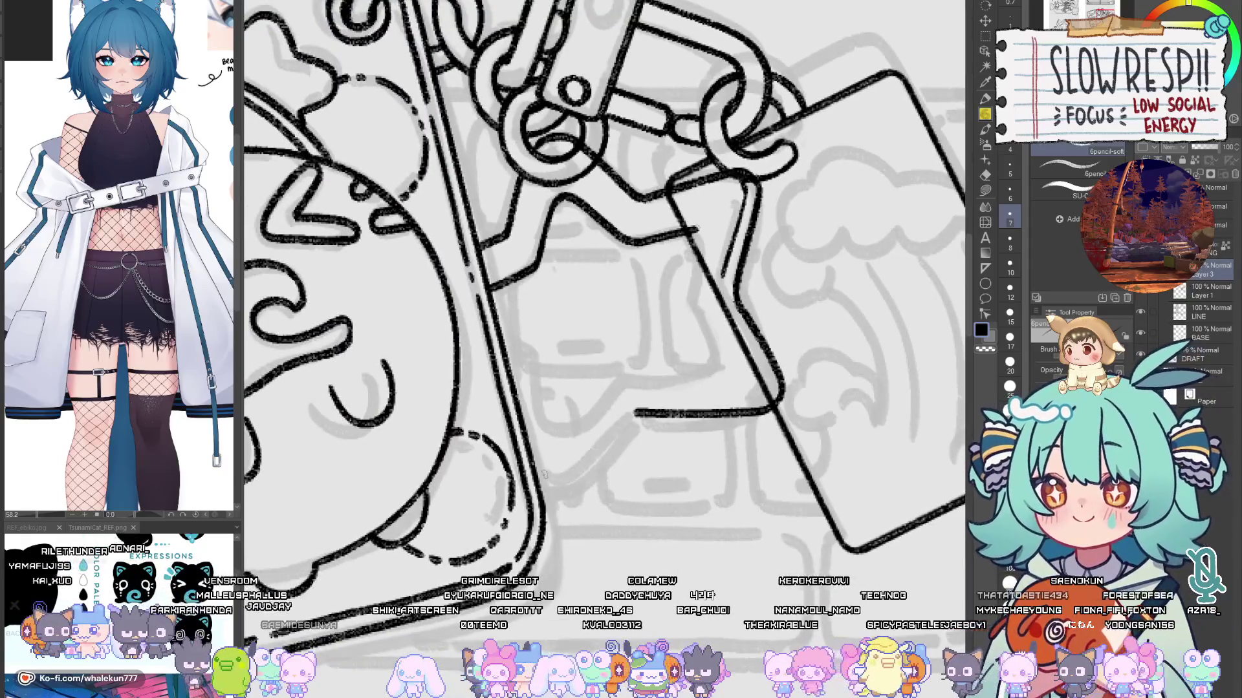
pyautogui.moveTo(540, 484); pyautogui.dragTo(632, 417)
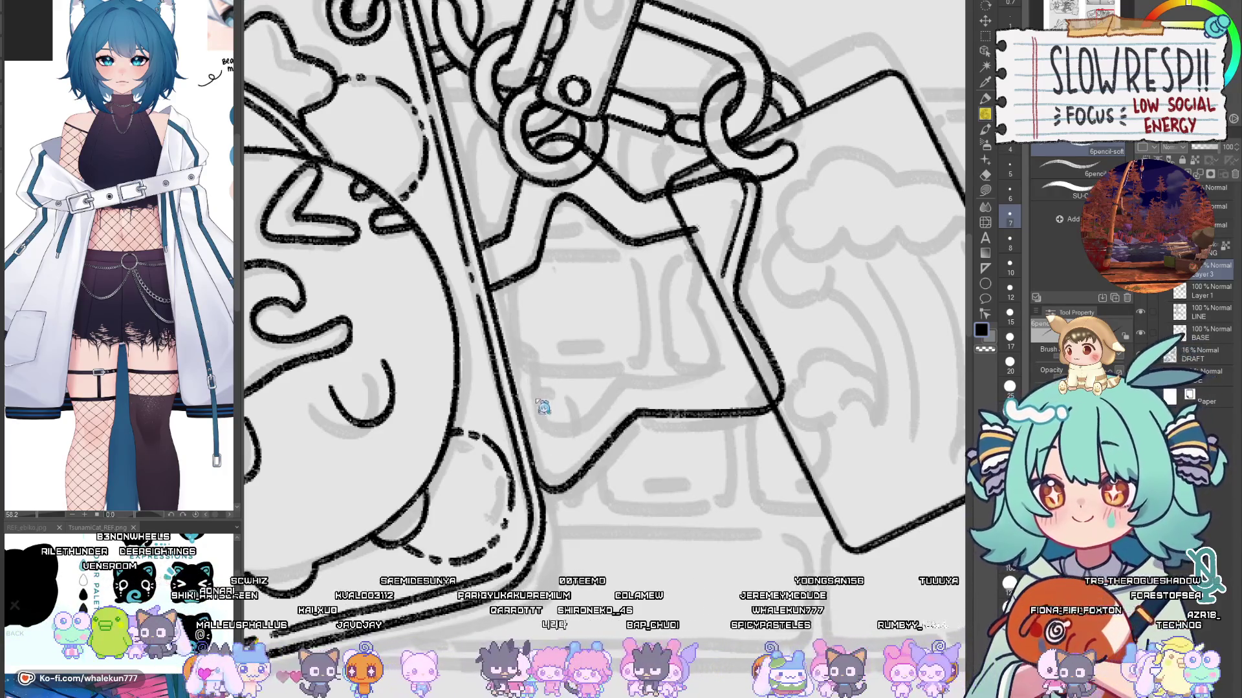
# Step: Draw the star's diagonal and short downward edges plus its lower horizontal line
pyautogui.moveTo(623, 373); pyautogui.dragTo(549, 445)
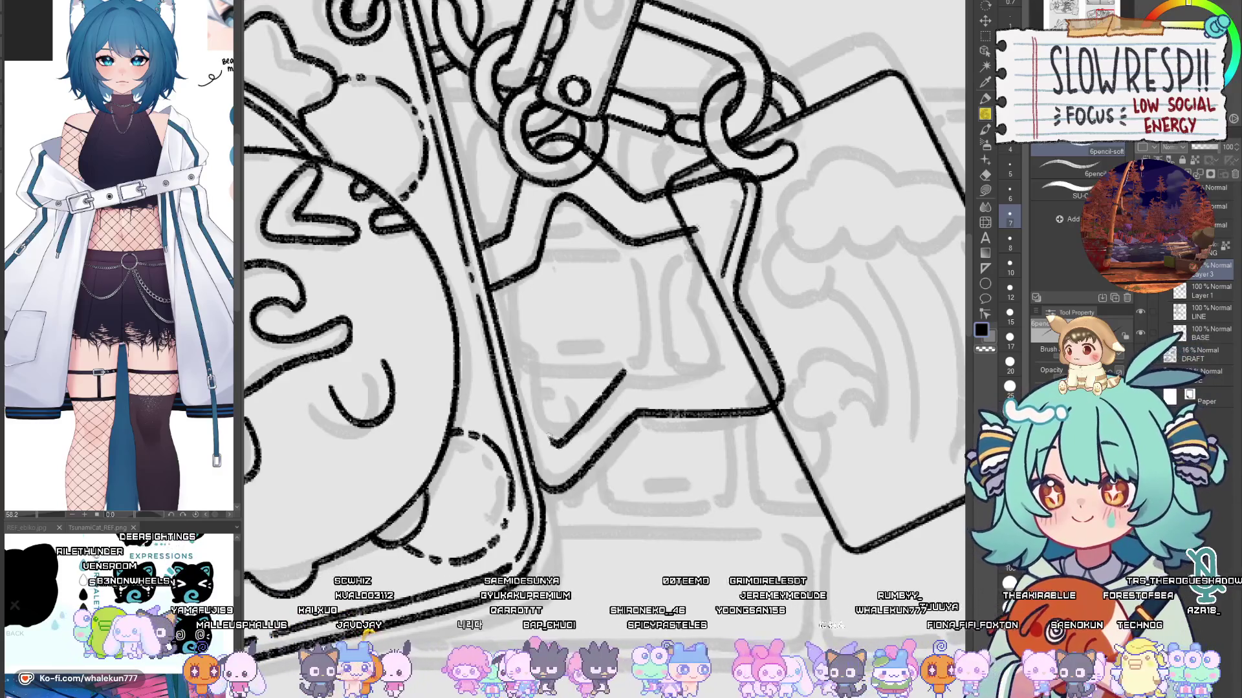
pyautogui.moveTo(526, 371); pyautogui.dragTo(551, 444)
pyautogui.press('h')
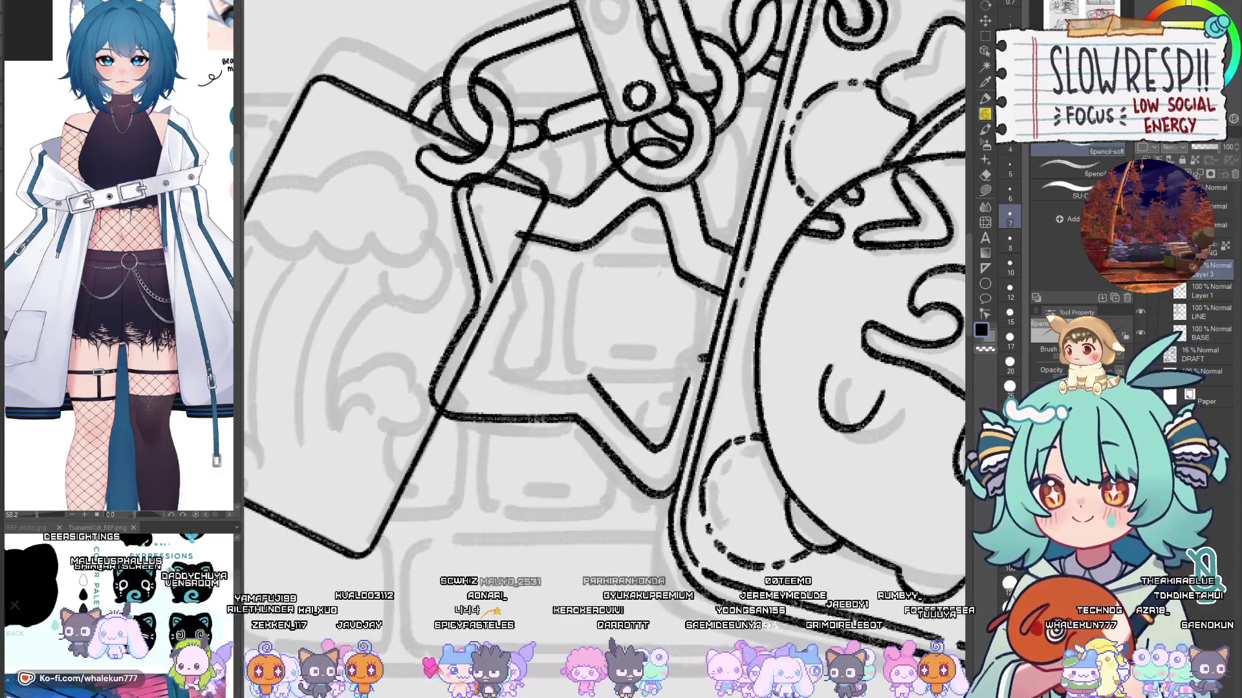
pyautogui.press('h')
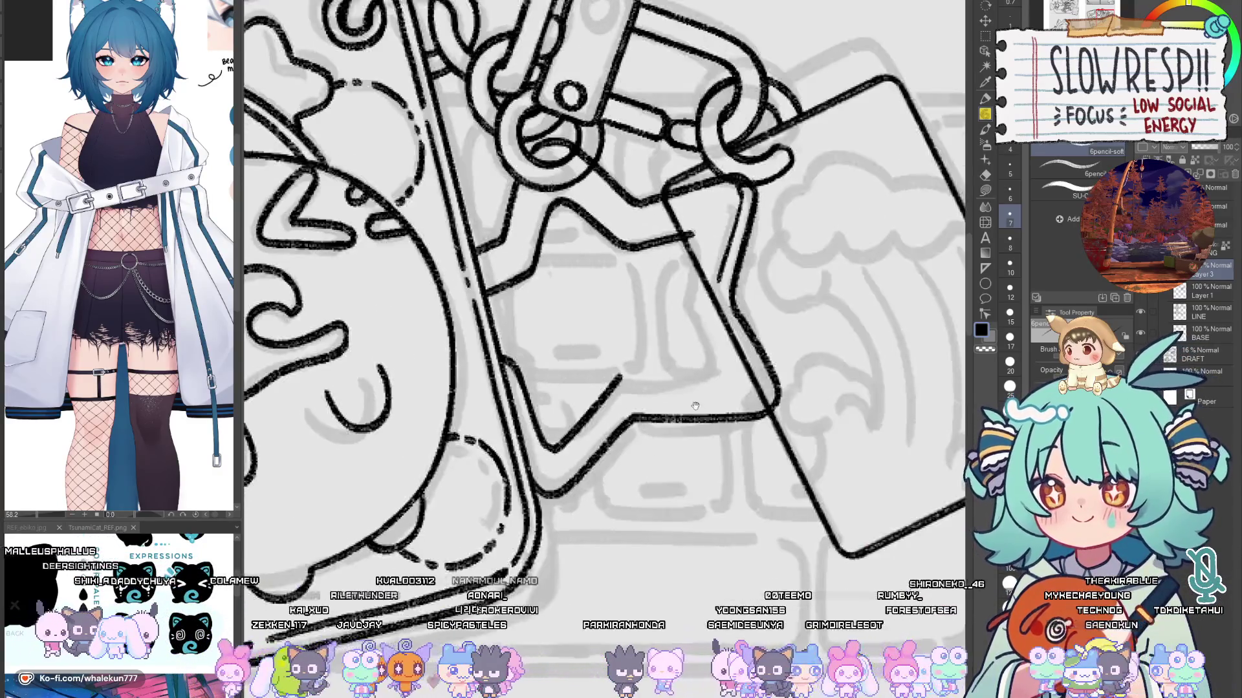
pyautogui.moveTo(621, 412); pyautogui.dragTo(724, 419)
pyautogui.press('h')
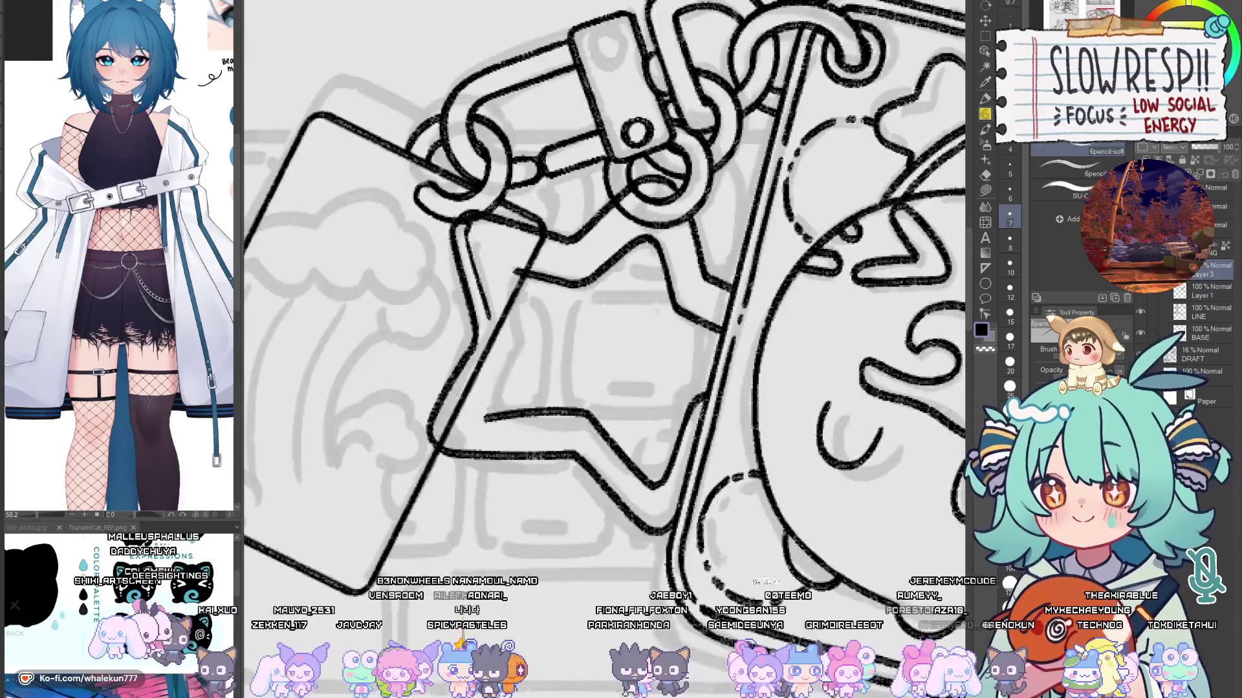
pyautogui.moveTo(617, 419); pyautogui.dragTo(715, 413)
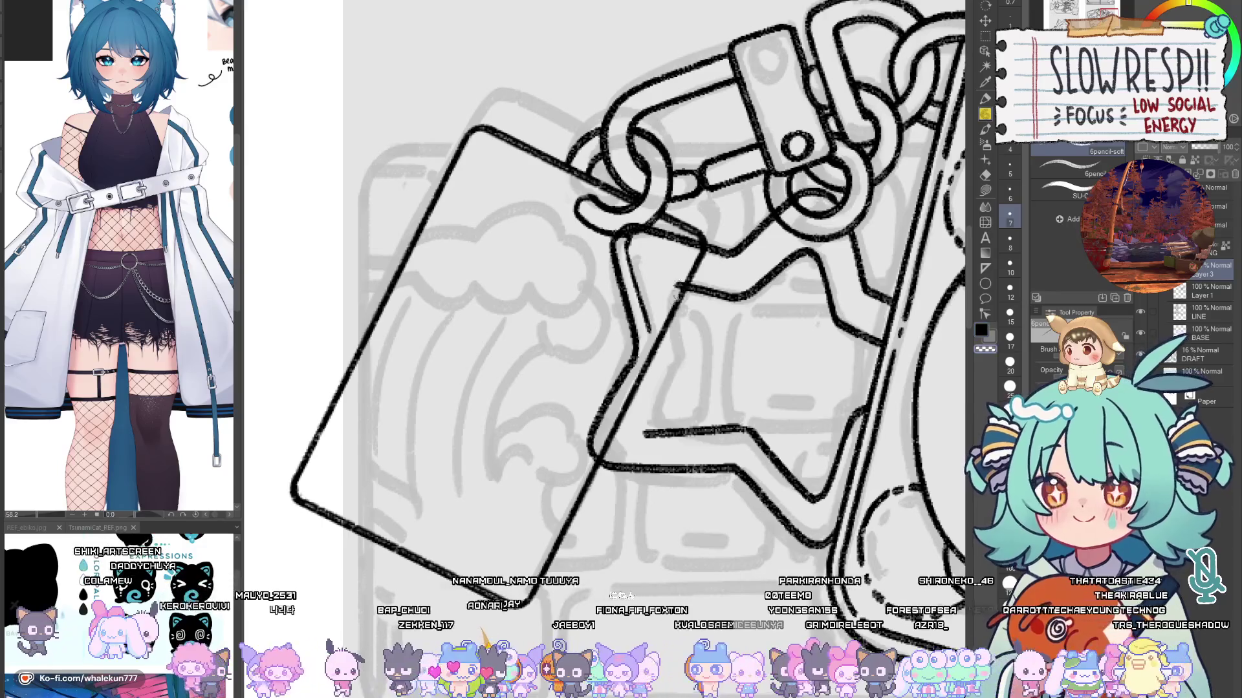
# Step: Ink the star's inner left edge, redoing it twice, then flip the canvas to check
pyautogui.moveTo(673, 284); pyautogui.dragTo(692, 356)
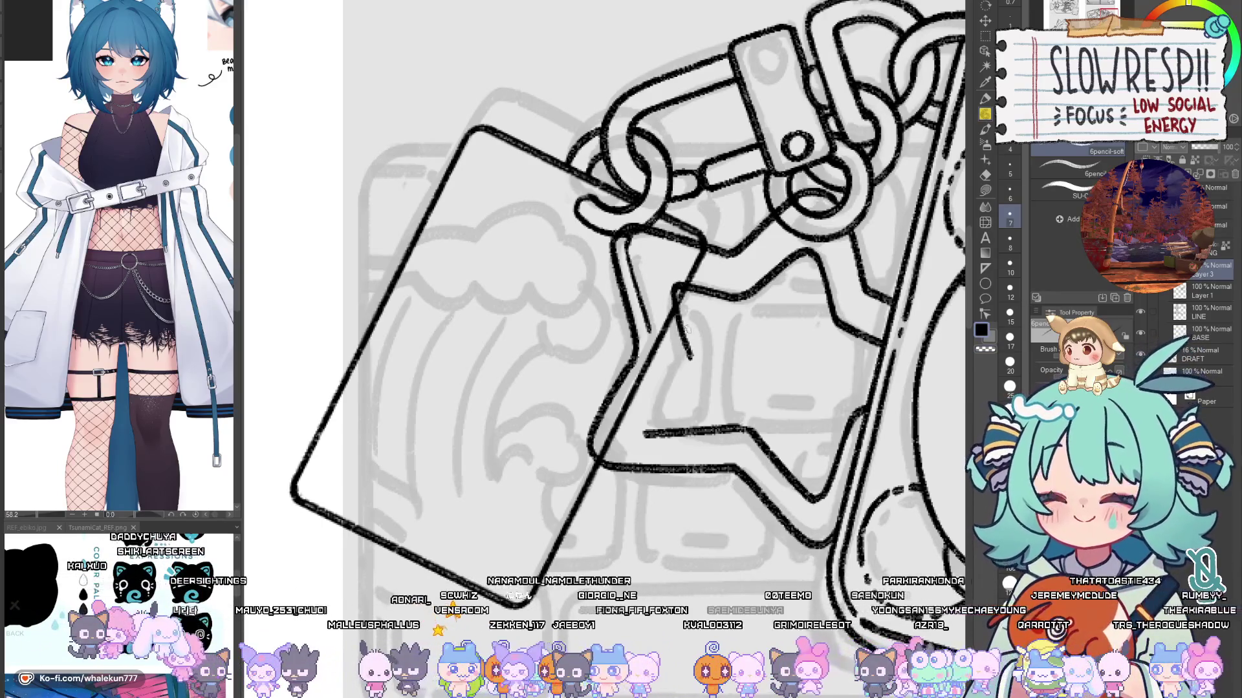
pyautogui.hotkey('ctrl', 'z')
pyautogui.moveTo(672, 281); pyautogui.dragTo(689, 366)
pyautogui.hotkey('ctrl', 'z')
pyautogui.moveTo(676, 285)
pyautogui.mouseDown()
pyautogui.moveTo(688, 361)
pyautogui.moveTo(644, 432)
pyautogui.mouseUp()
pyautogui.press('h')
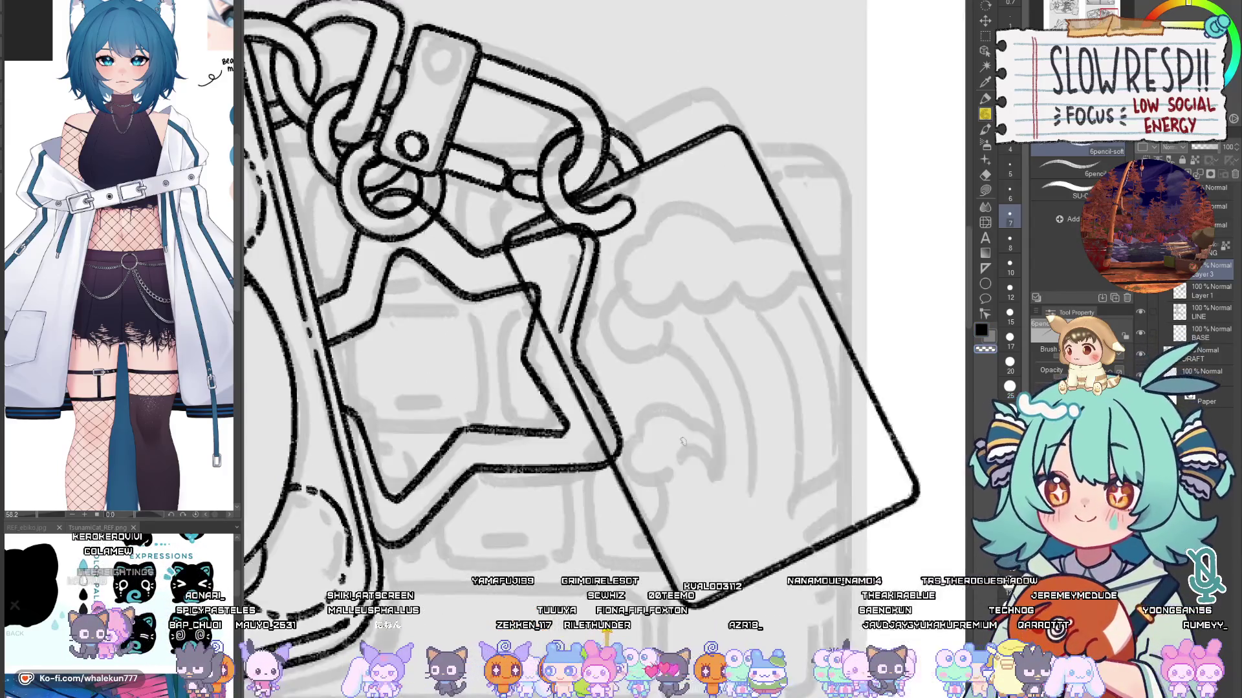
pyautogui.scroll(-6, 660, 410)
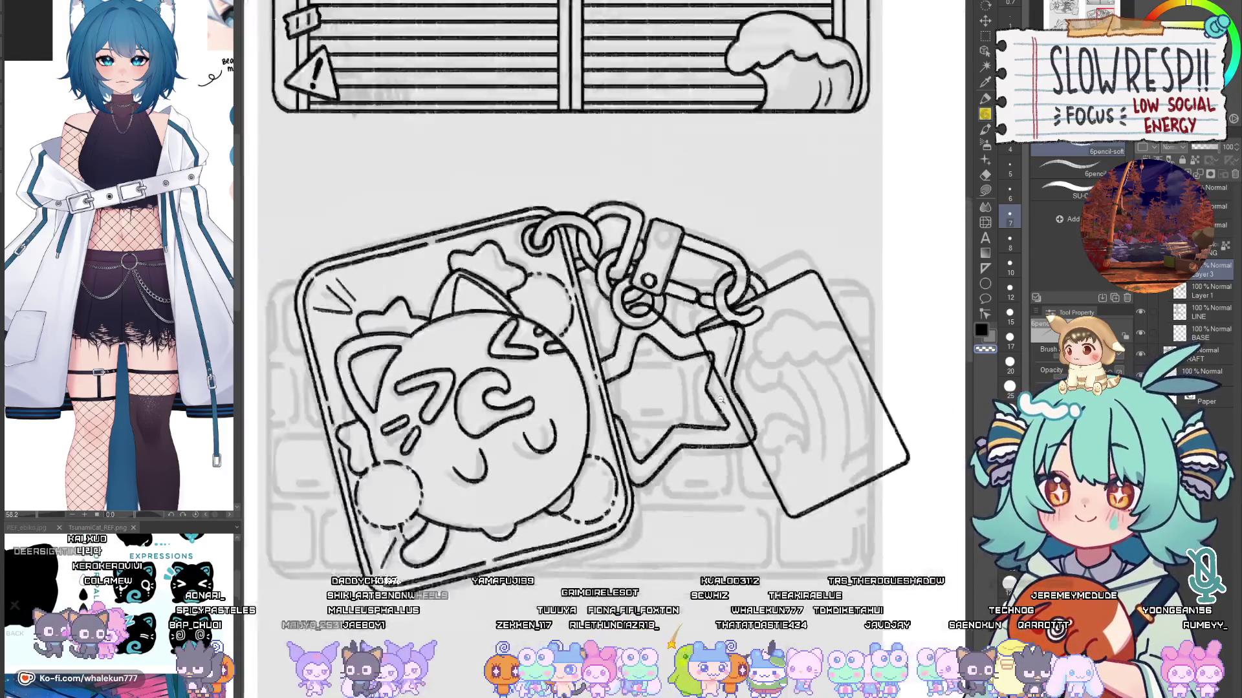
# Step: Erase a small piece of the star charm's corner line
pyautogui.scroll(5, 756, 401)
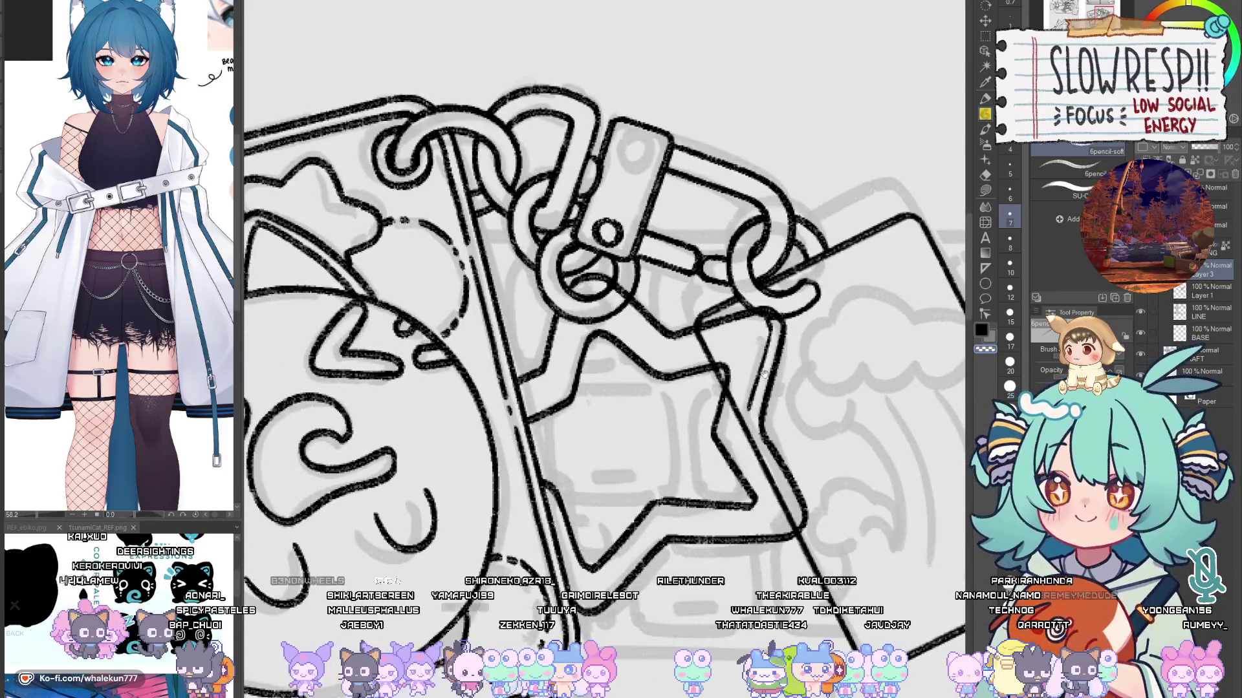
pyautogui.scroll(-2, 727, 410)
pyautogui.press('e')
pyautogui.moveTo(704, 462)
pyautogui.mouseDown()
pyautogui.moveTo(698, 440)
pyautogui.moveTo(679, 456)
pyautogui.mouseUp()
pyautogui.press('p')
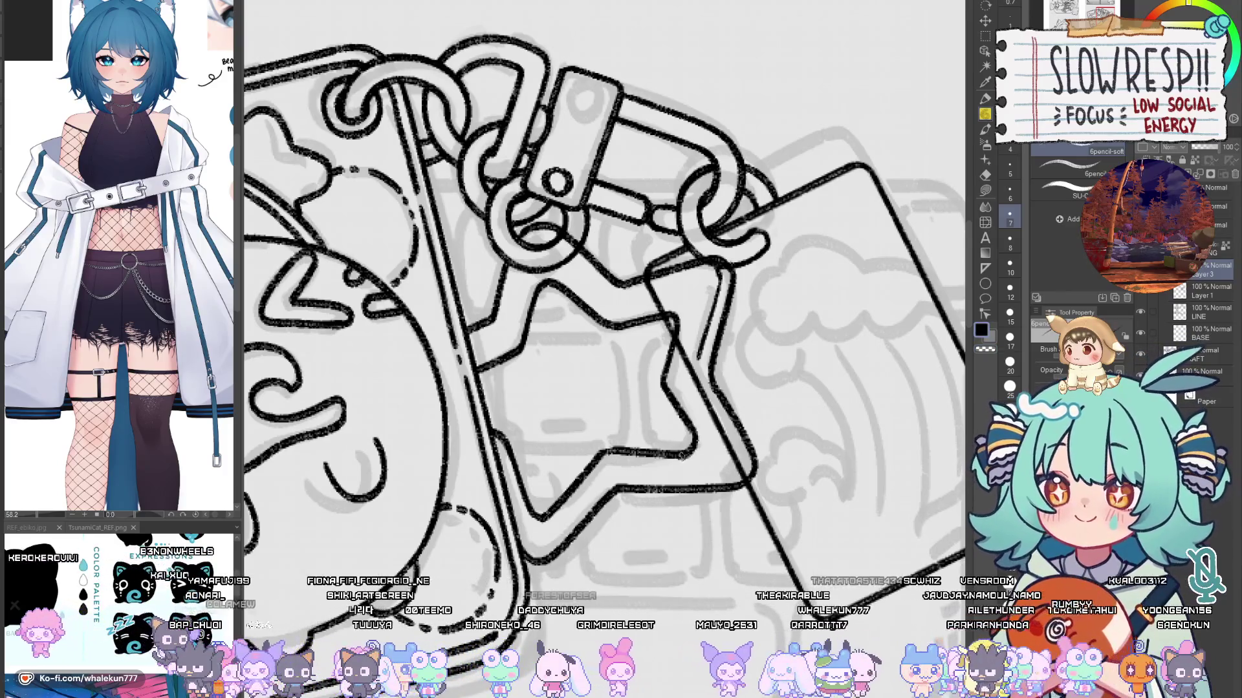
# Step: Bring the star into view and try inking its upper-left edge, undoing the first attempt
pyautogui.moveTo(705, 445); pyautogui.dragTo(727, 465)
pyautogui.moveTo(695, 343); pyautogui.dragTo(736, 385)
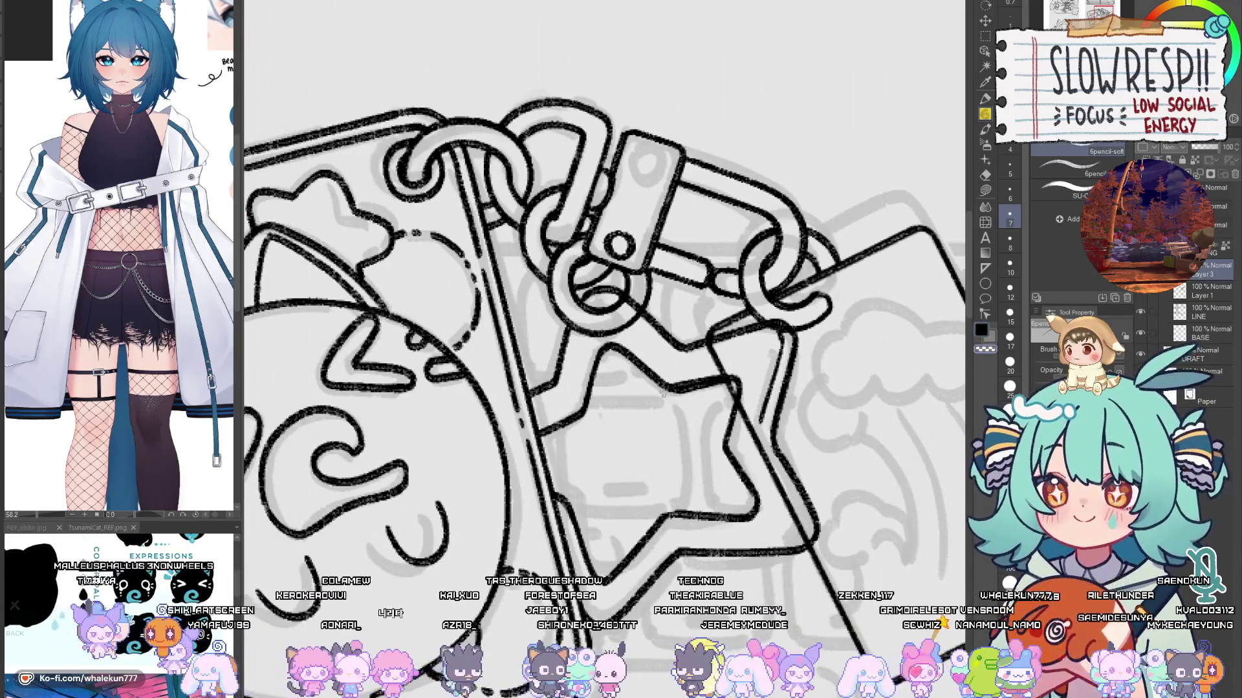
pyautogui.moveTo(657, 428); pyautogui.dragTo(683, 444)
pyautogui.moveTo(619, 358); pyautogui.dragTo(599, 418)
pyautogui.hotkey('ctrl', 'z')
pyautogui.moveTo(670, 368); pyautogui.dragTo(660, 442)
pyautogui.press('e')
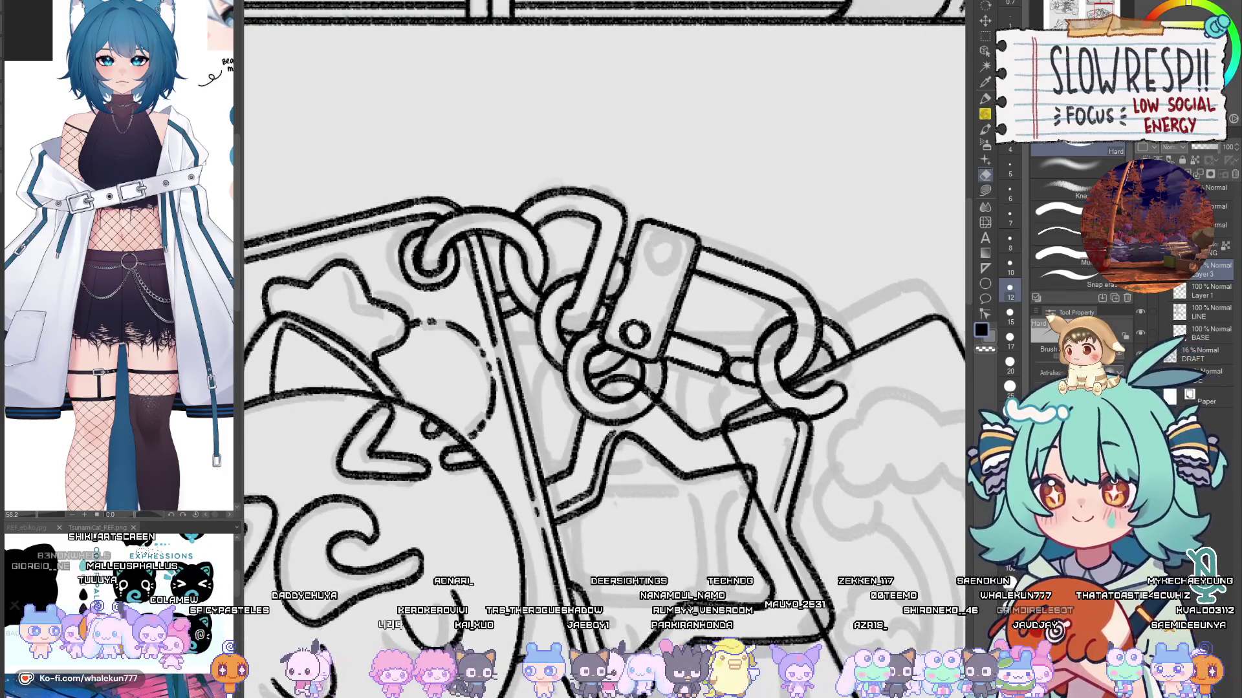
pyautogui.press('p')
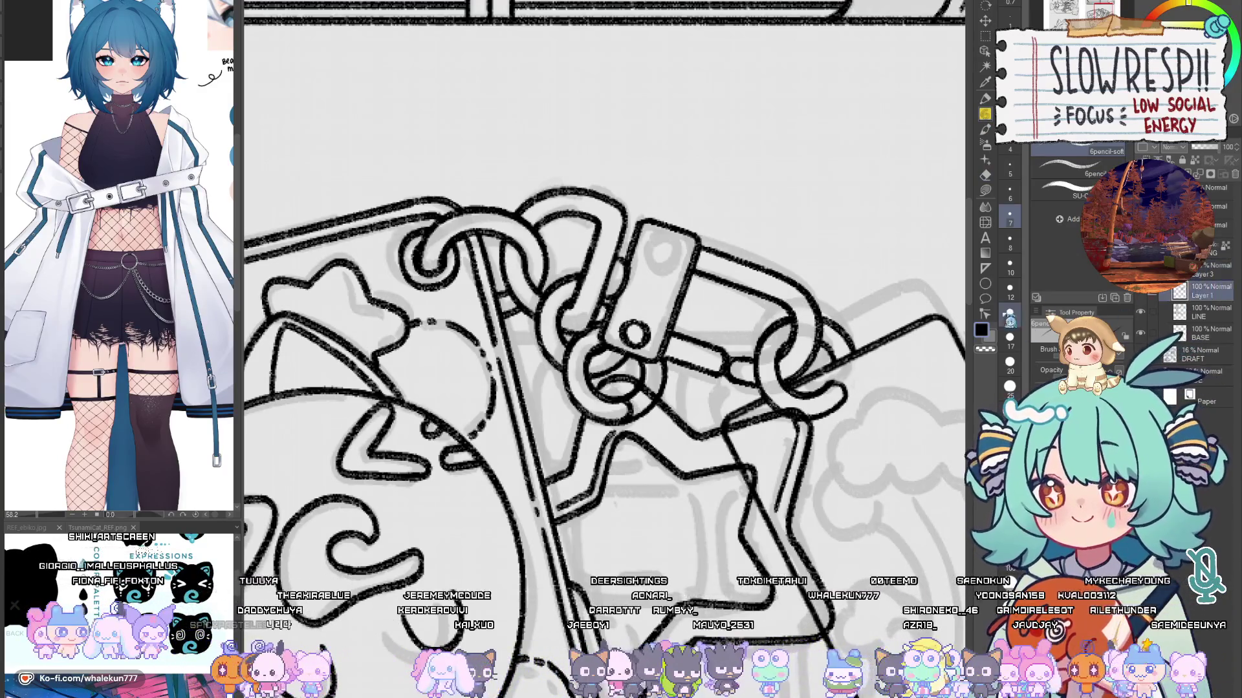
# Step: On Layer 1, erase grey sketch strokes inside the lower ring and along the star's right edge with eraser size 17
pyautogui.press('e')
pyautogui.moveTo(637, 391); pyautogui.dragTo(652, 408)
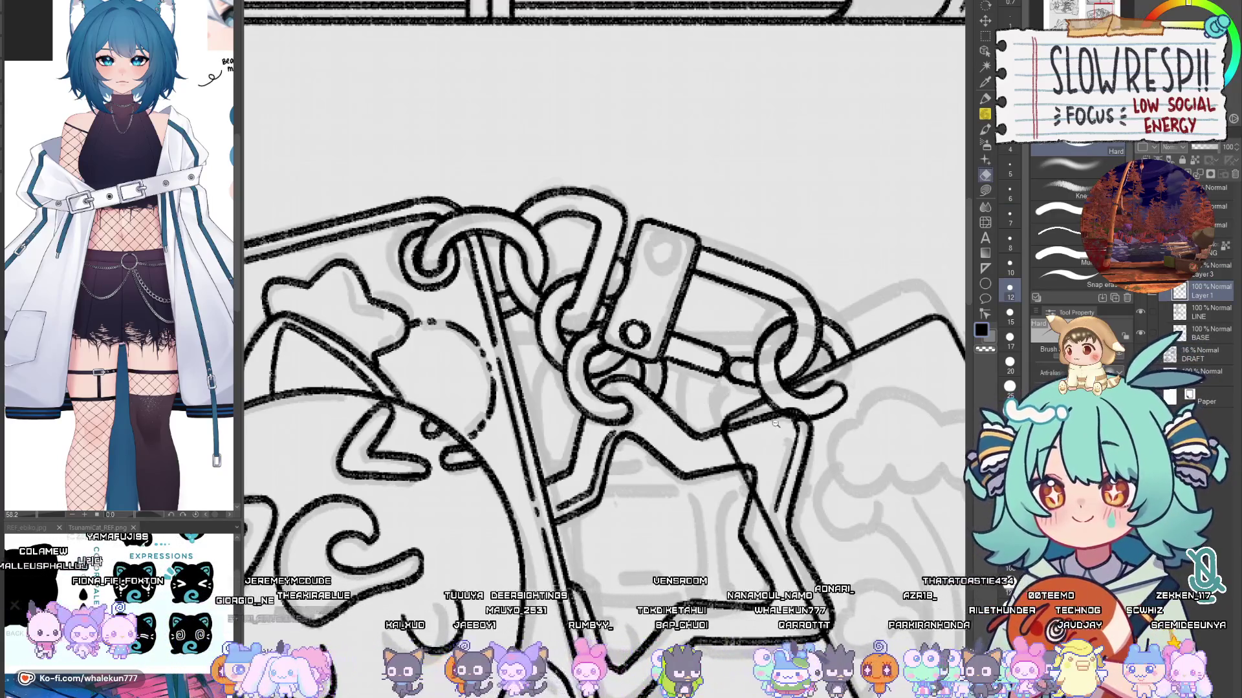
pyautogui.scroll(-5, 776, 420)
pyautogui.scroll(5, 707, 367)
pyautogui.press(']')
pyautogui.press(']')
pyautogui.moveTo(653, 354)
pyautogui.mouseDown()
pyautogui.moveTo(676, 376)
pyautogui.moveTo(741, 529)
pyautogui.mouseUp()
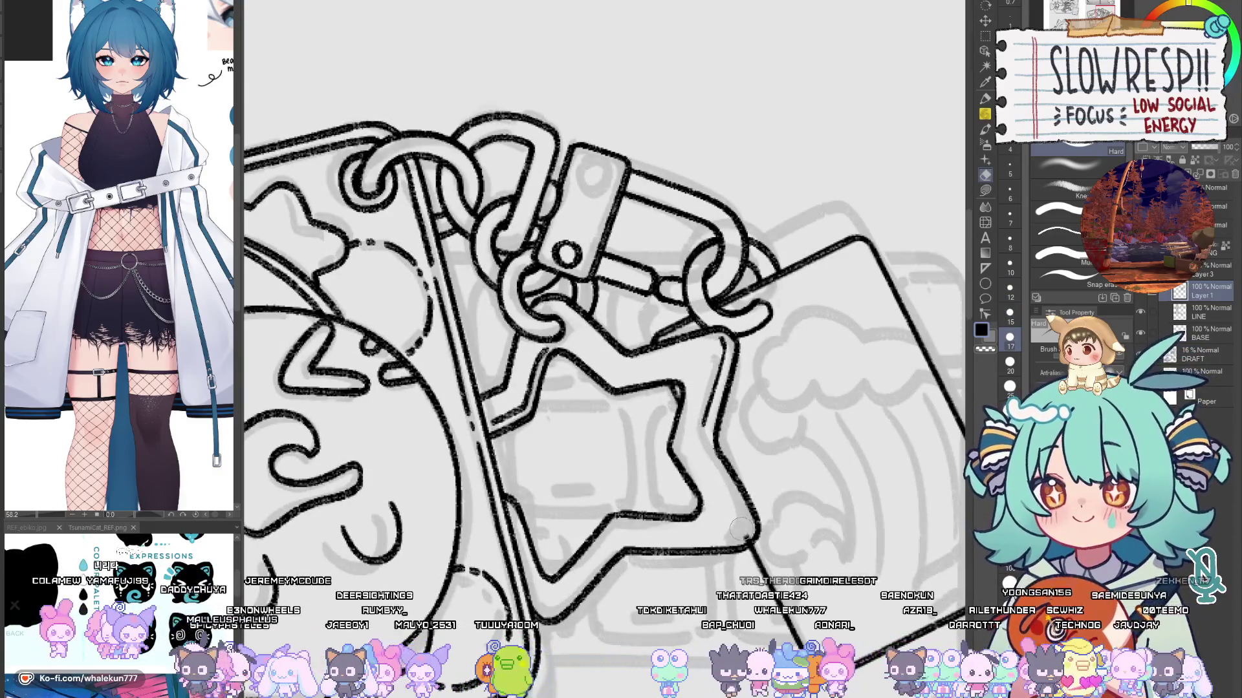
# Step: Ink the star charm's right edge with the soft pencil
pyautogui.scroll(-1, 1219, 299)
pyautogui.press('p')
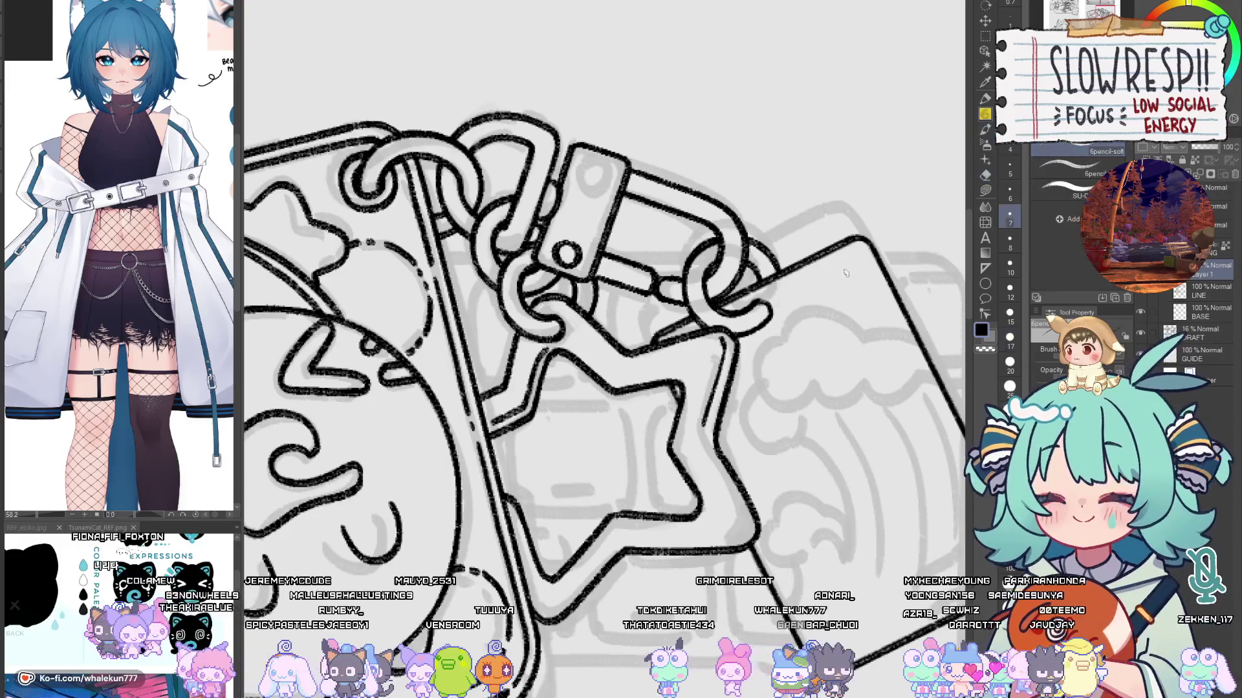
pyautogui.moveTo(714, 466); pyautogui.dragTo(743, 511)
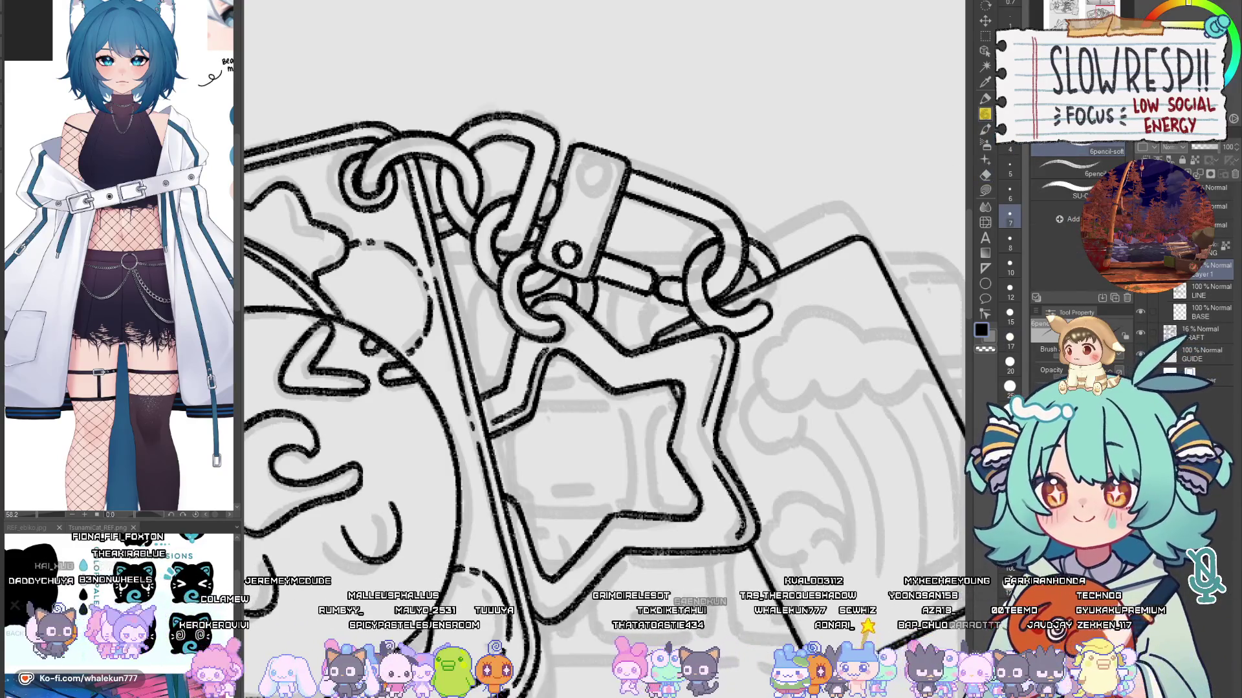
# Step: Shift the lower keychain drawing slightly left and remove the accidentally added lettering
pyautogui.scroll(-5, 718, 504)
pyautogui.scroll(5, 713, 506)
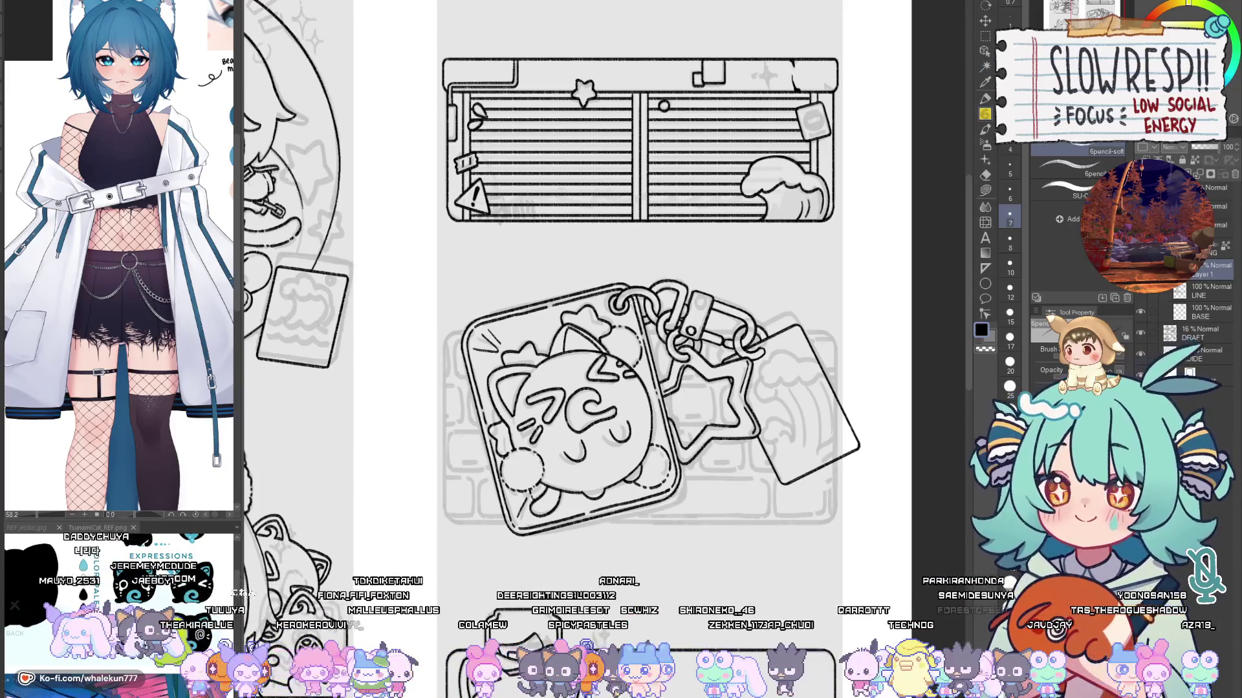
pyautogui.press('w')
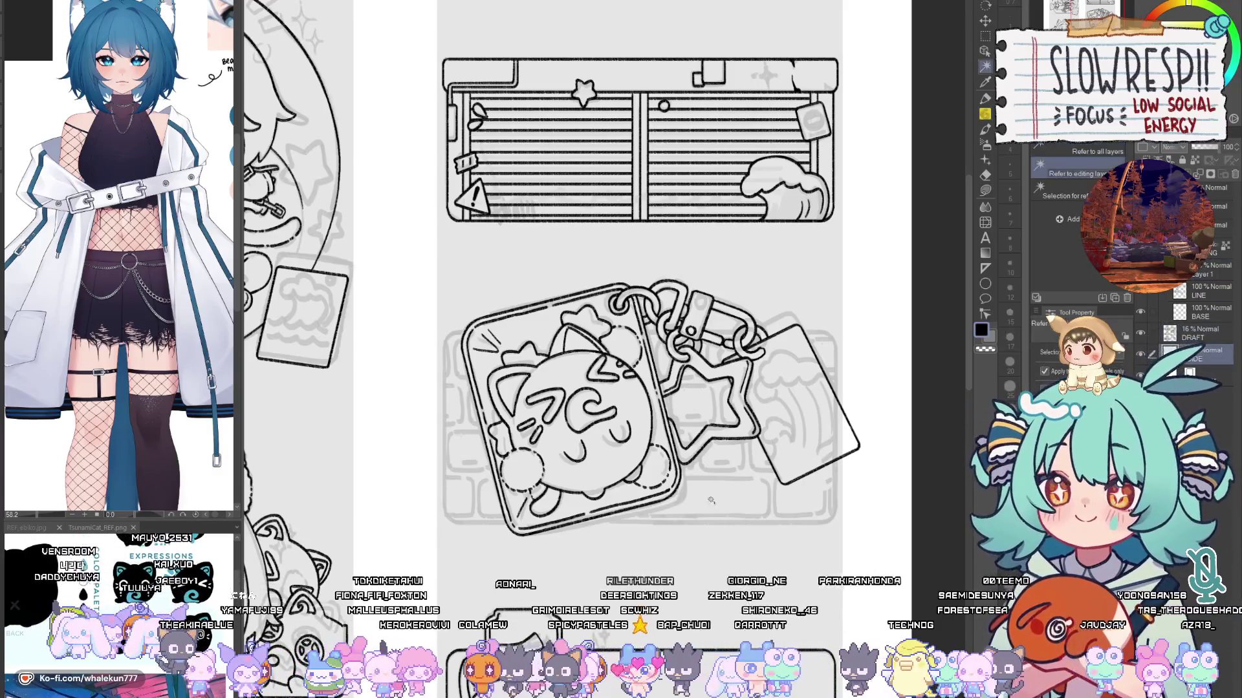
pyautogui.moveTo(715, 496); pyautogui.dragTo(694, 496)
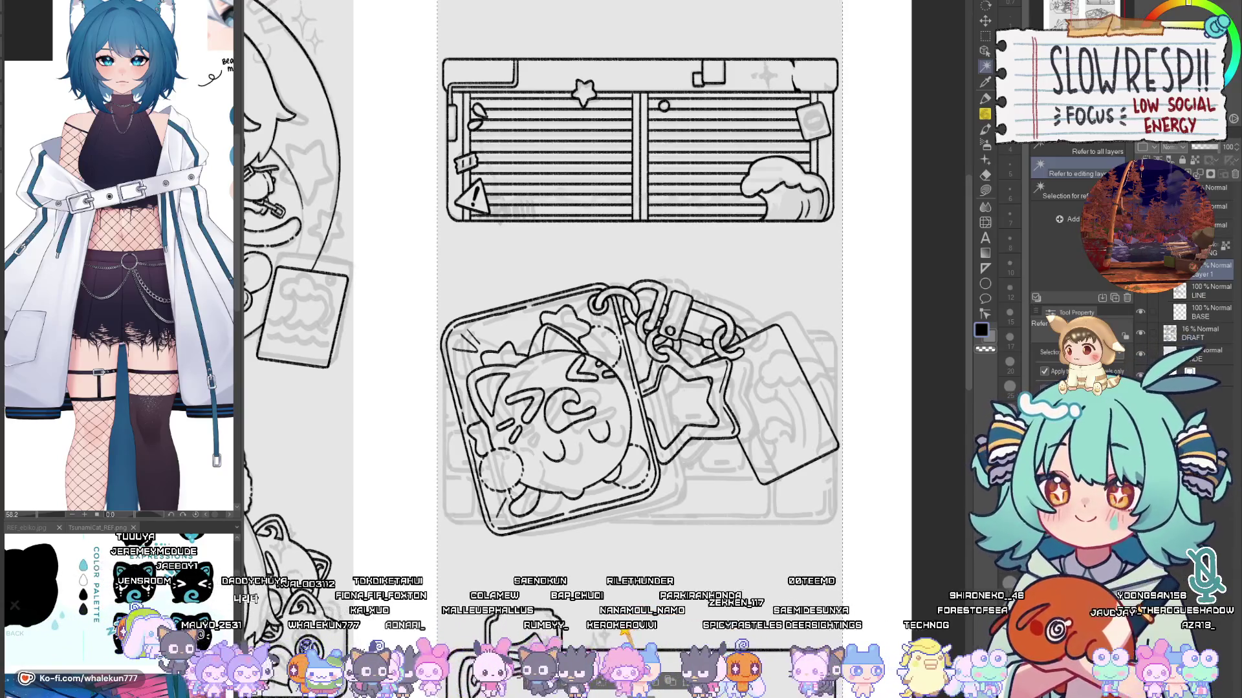
pyautogui.hotkey('ctrl', 'z')
pyautogui.hotkey('ctrl', 'y')
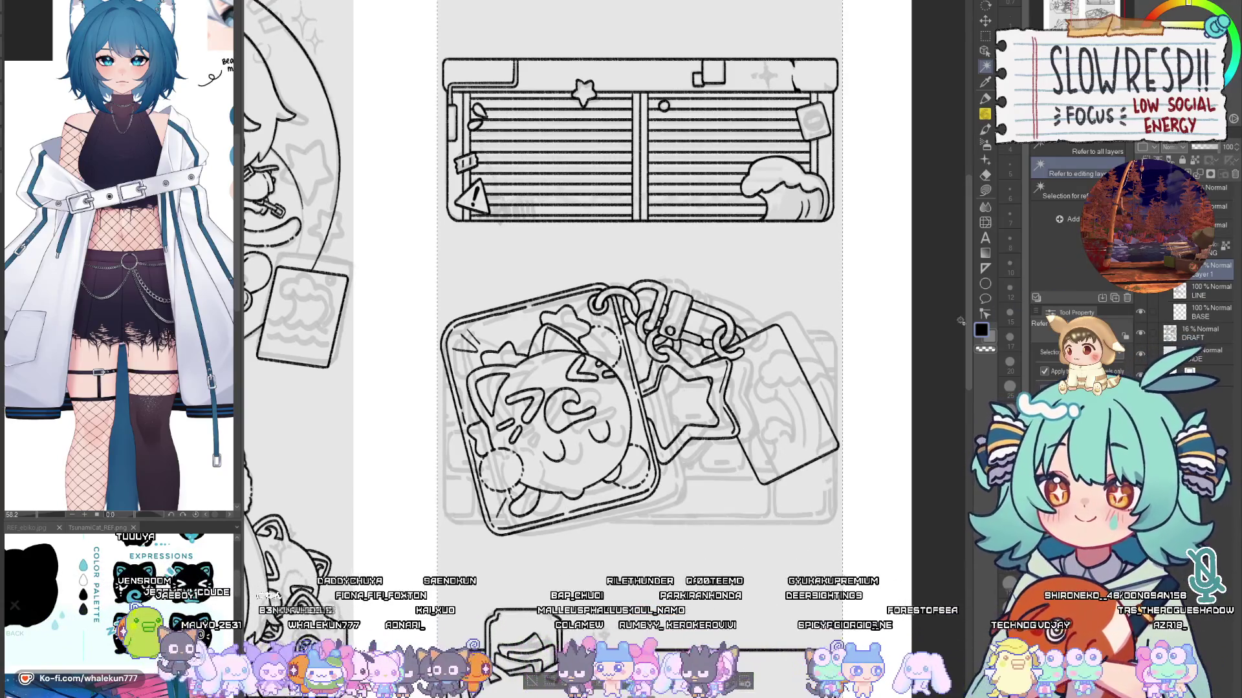
# Step: Rotate the keychain art slightly with free transform, then add new Layer 3 for ruler guides
pyautogui.hotkey('ctrl', 't')
pyautogui.moveTo(637, 279); pyautogui.dragTo(663, 274)
pyautogui.press('Return')
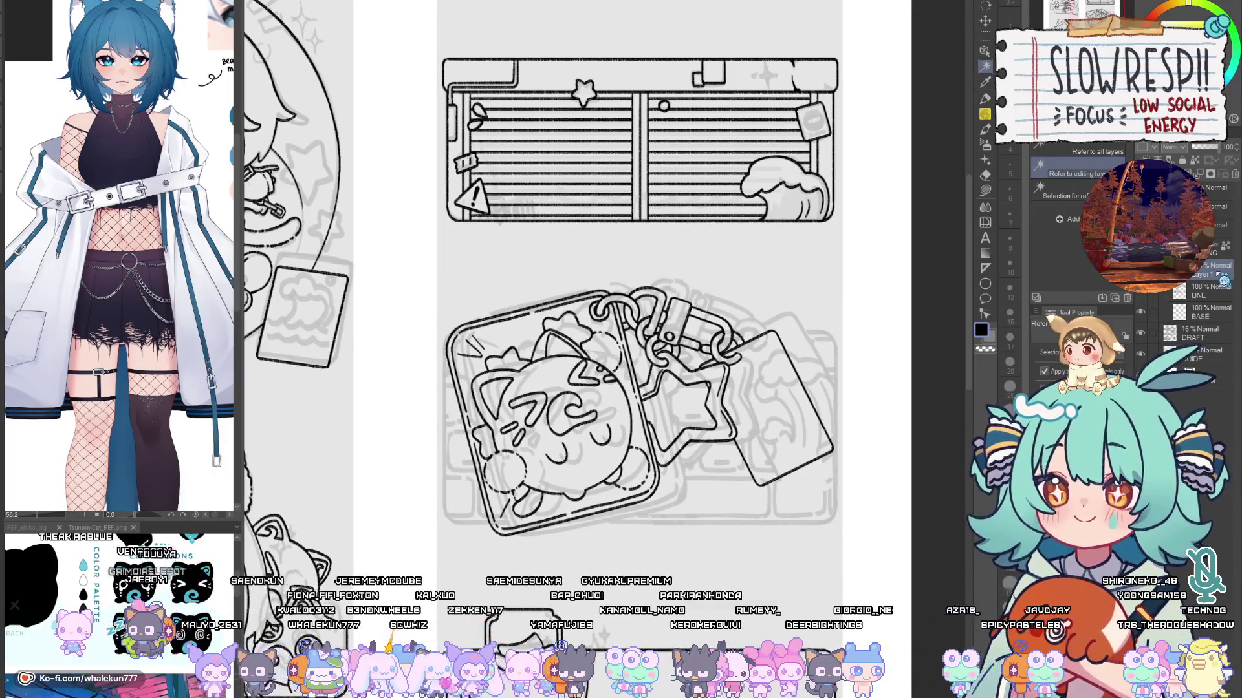
pyautogui.hotkey('ctrl', 'z')
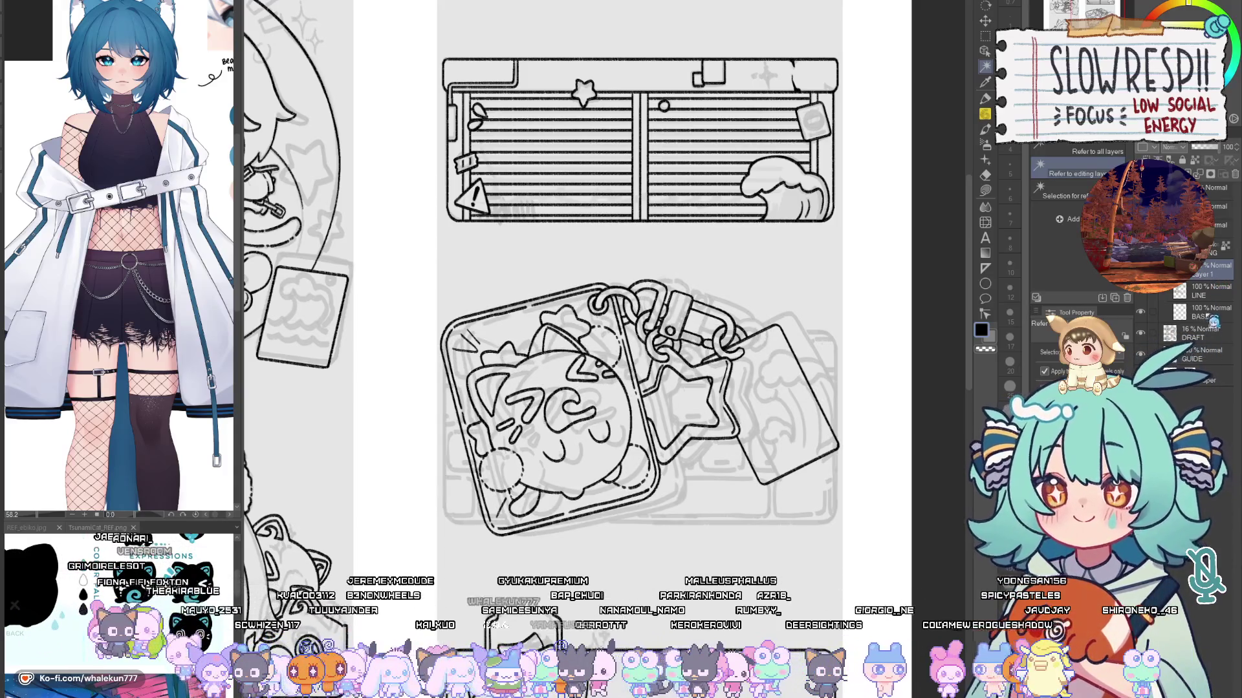
pyautogui.press('u')
pyautogui.hotkey('ctrl', 'shift', 'n')
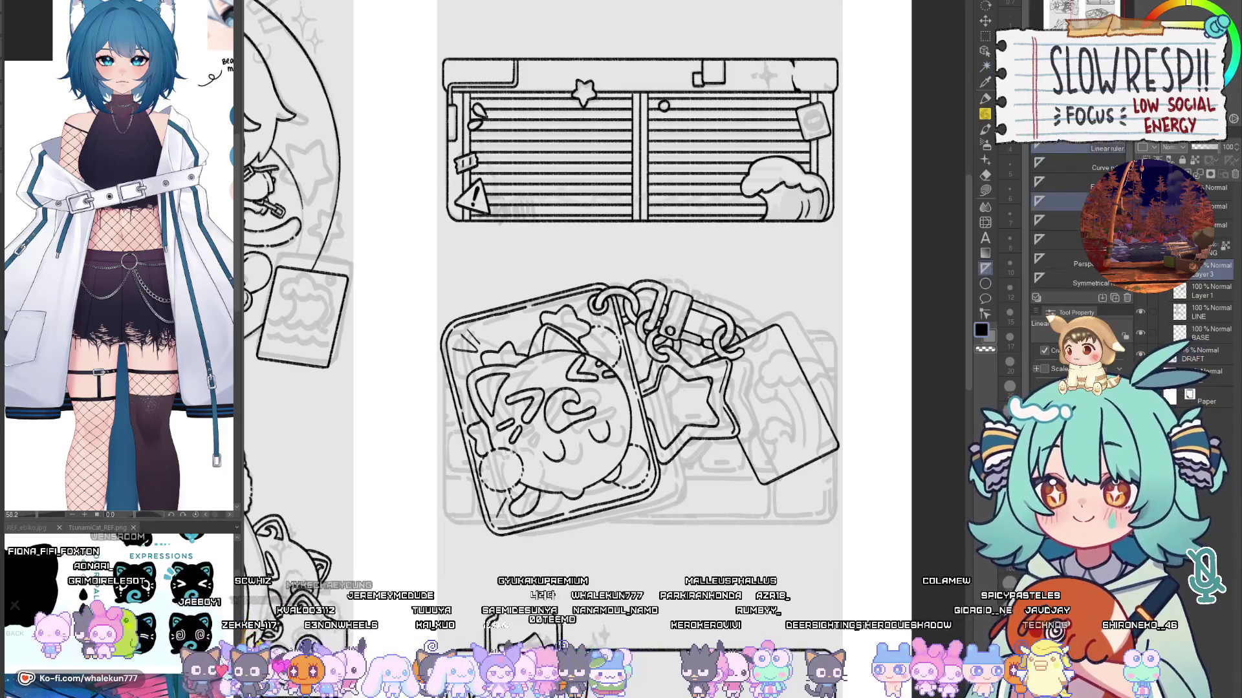
# Step: Place straight guides along the keychain's bottom and right side and ink the frame's edges there
pyautogui.moveTo(455, 521); pyautogui.dragTo(834, 523)
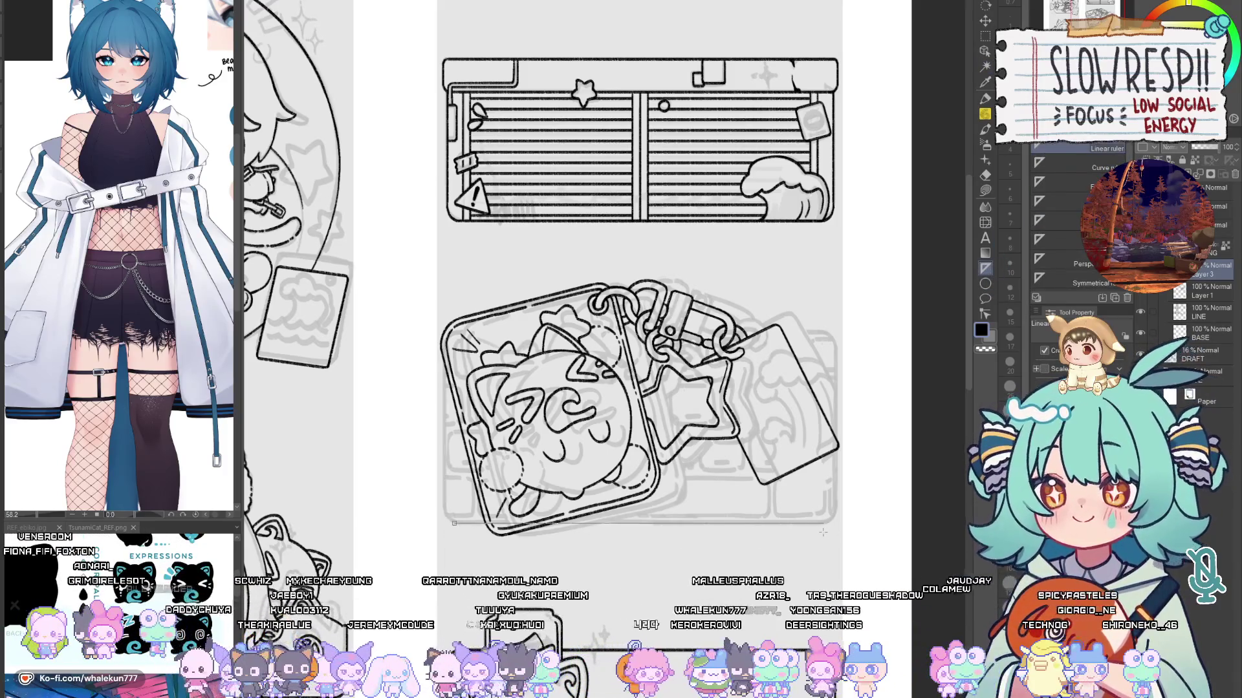
pyautogui.moveTo(836, 350); pyautogui.dragTo(836, 517)
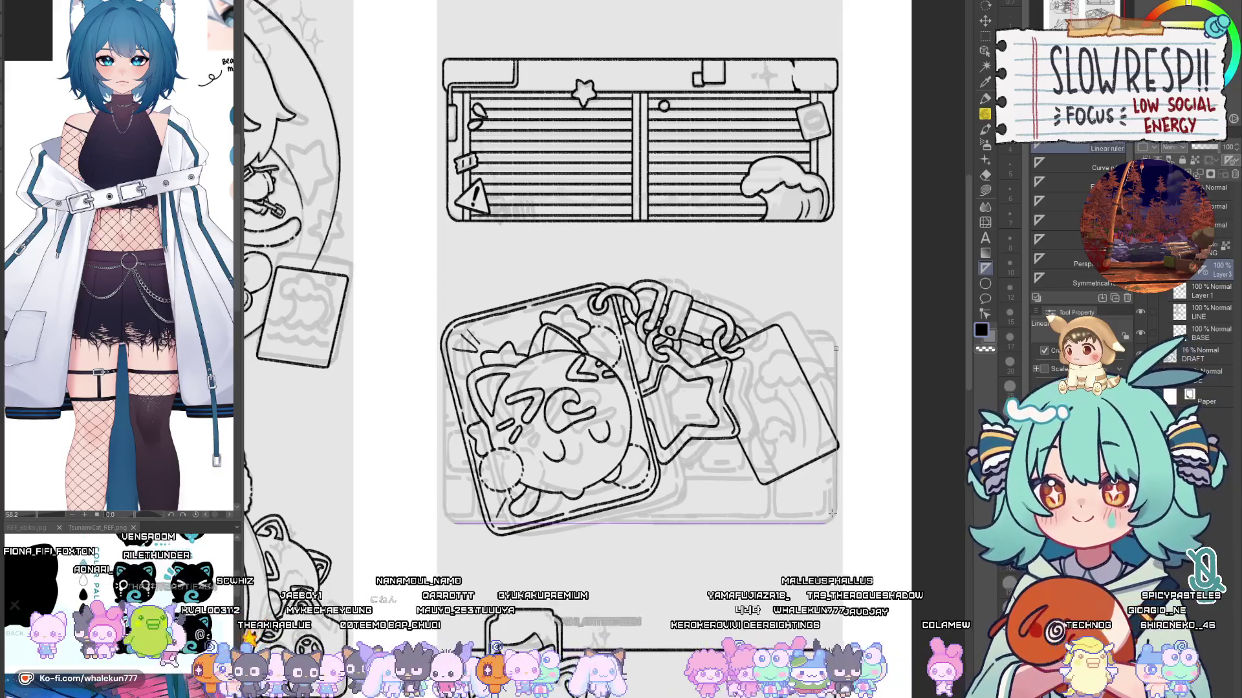
pyautogui.press('p')
pyautogui.moveTo(456, 523)
pyautogui.mouseDown()
pyautogui.moveTo(826, 523)
pyautogui.moveTo(837, 349)
pyautogui.mouseUp()
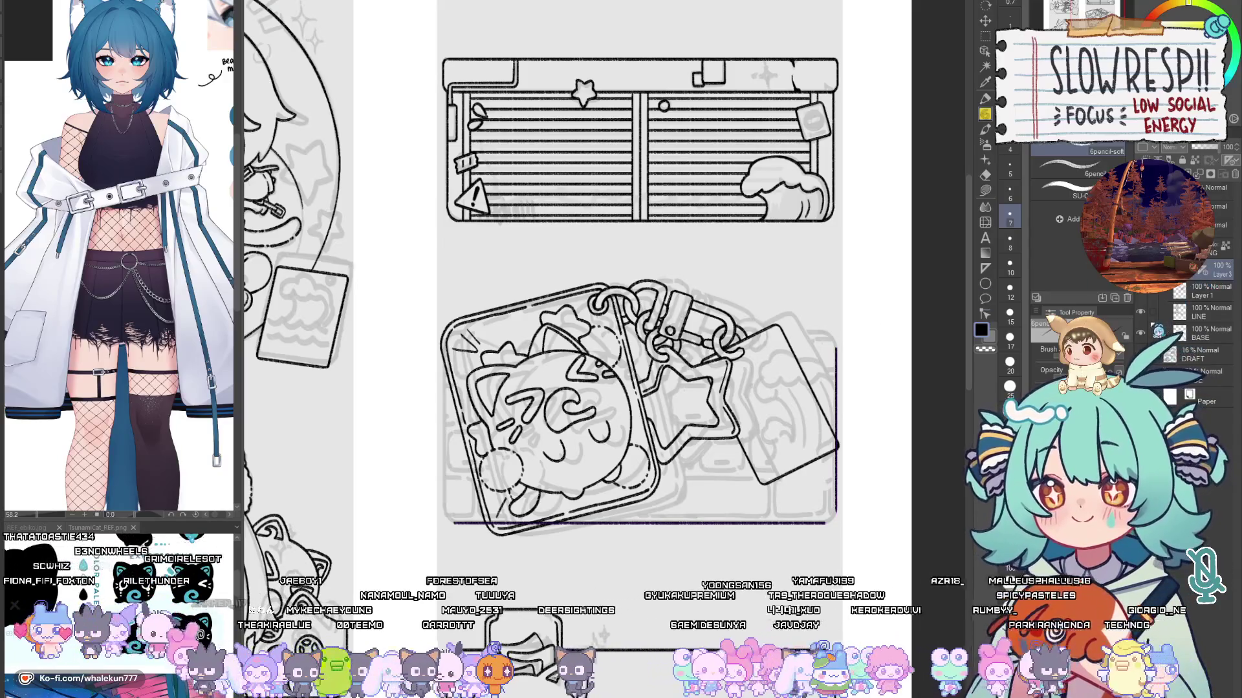
# Step: Try drawing a rounded bottom-right corner on the frame, undoing both attempts
pyautogui.scroll(5, 796, 457)
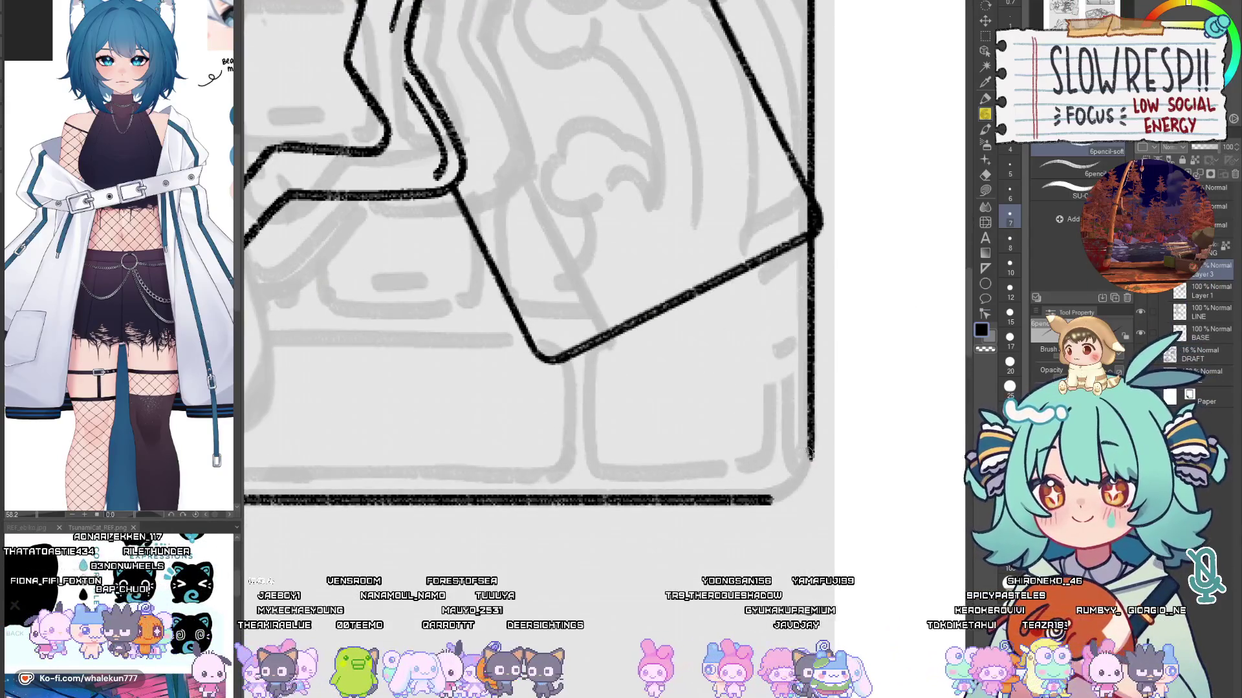
pyautogui.moveTo(812, 452)
pyautogui.mouseDown()
pyautogui.moveTo(795, 485)
pyautogui.moveTo(759, 503)
pyautogui.mouseUp()
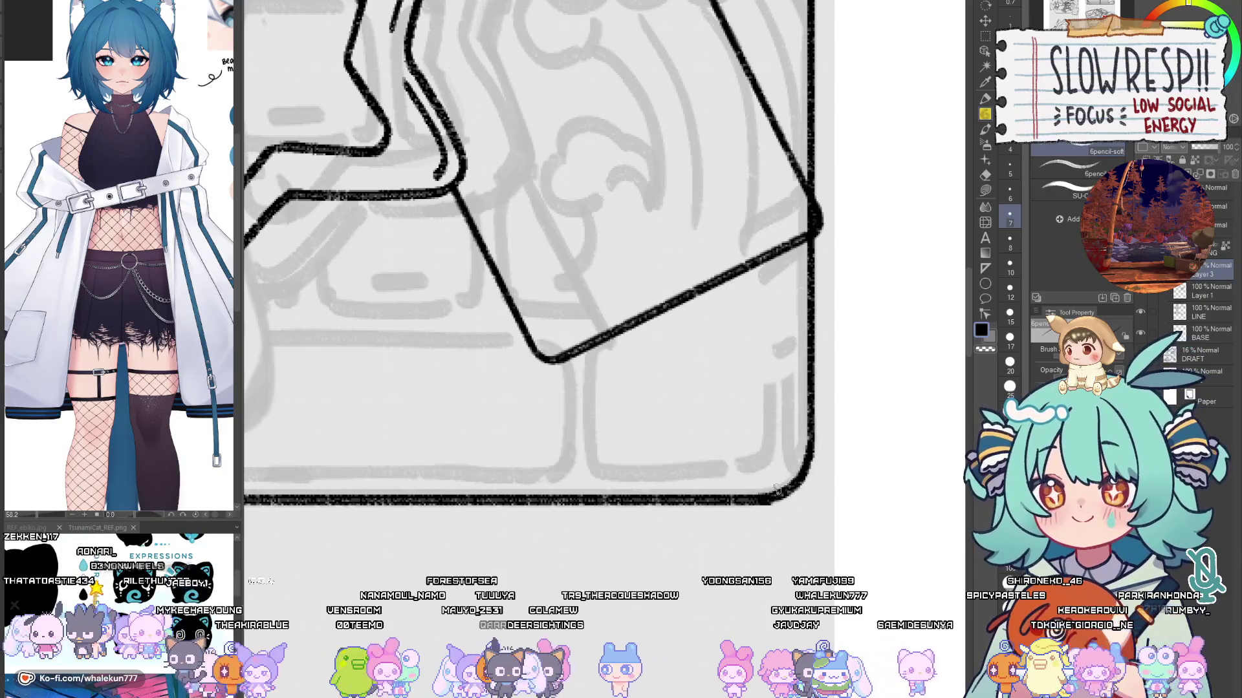
pyautogui.hotkey('ctrl', 'z')
pyautogui.moveTo(812, 439)
pyautogui.mouseDown()
pyautogui.moveTo(786, 495)
pyautogui.moveTo(763, 503)
pyautogui.moveTo(794, 486)
pyautogui.moveTo(769, 506)
pyautogui.mouseUp()
pyautogui.hotkey('ctrl', 'z')
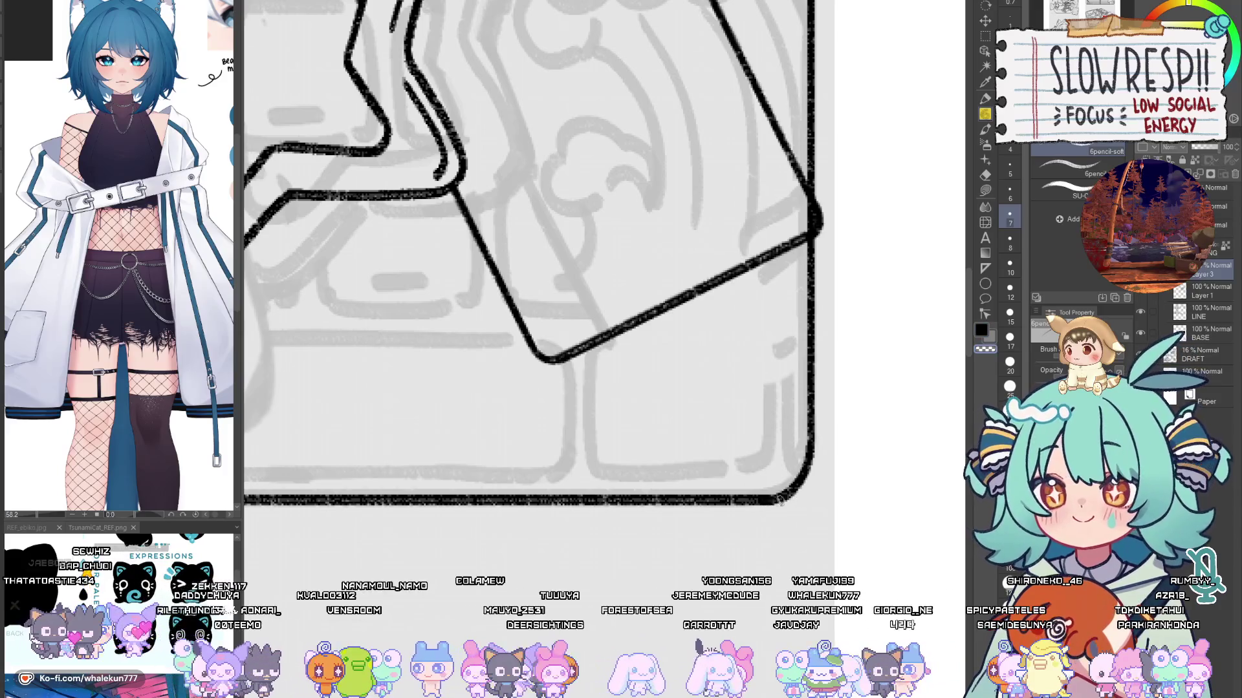
pyautogui.scroll(-5, 818, 429)
pyautogui.scroll(5, 551, 468)
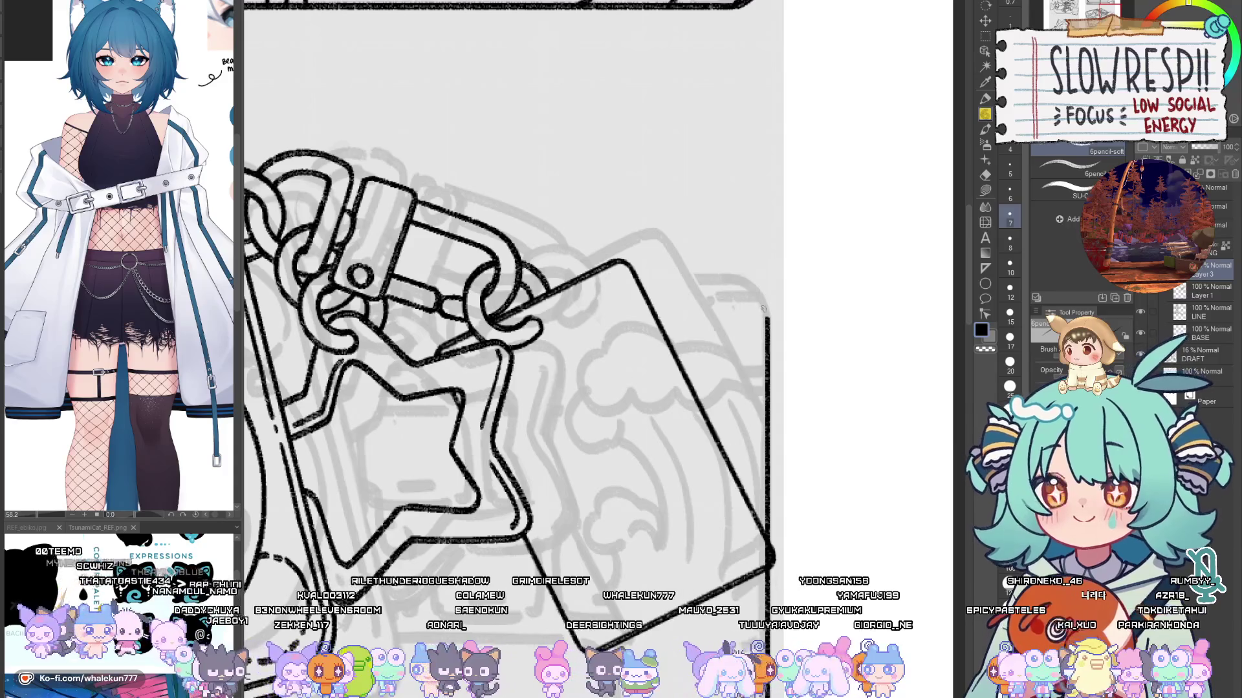
# Step: Erase the top end of the frame's right edge
pyautogui.press('e')
pyautogui.moveTo(767, 340); pyautogui.dragTo(768, 311)
pyautogui.press('p')
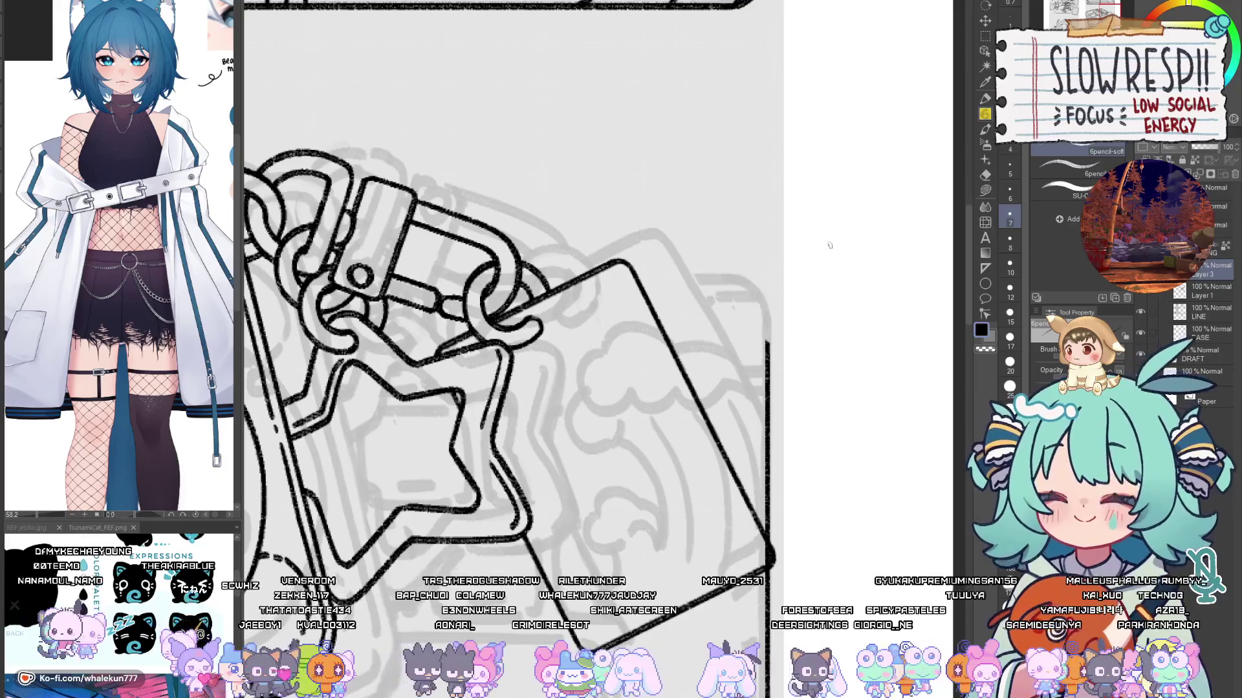
pyautogui.scroll(-3, 828, 243)
# Step: Copy the frame's rounded bottom-right corner onto a new layer and move it to the top-right
pyautogui.press('m')
pyautogui.moveTo(748, 498); pyautogui.dragTo(807, 560)
pyautogui.hotkey('ctrl', 'c')
pyautogui.hotkey('ctrl', 'v')
pyautogui.hotkey('ctrl', 't')
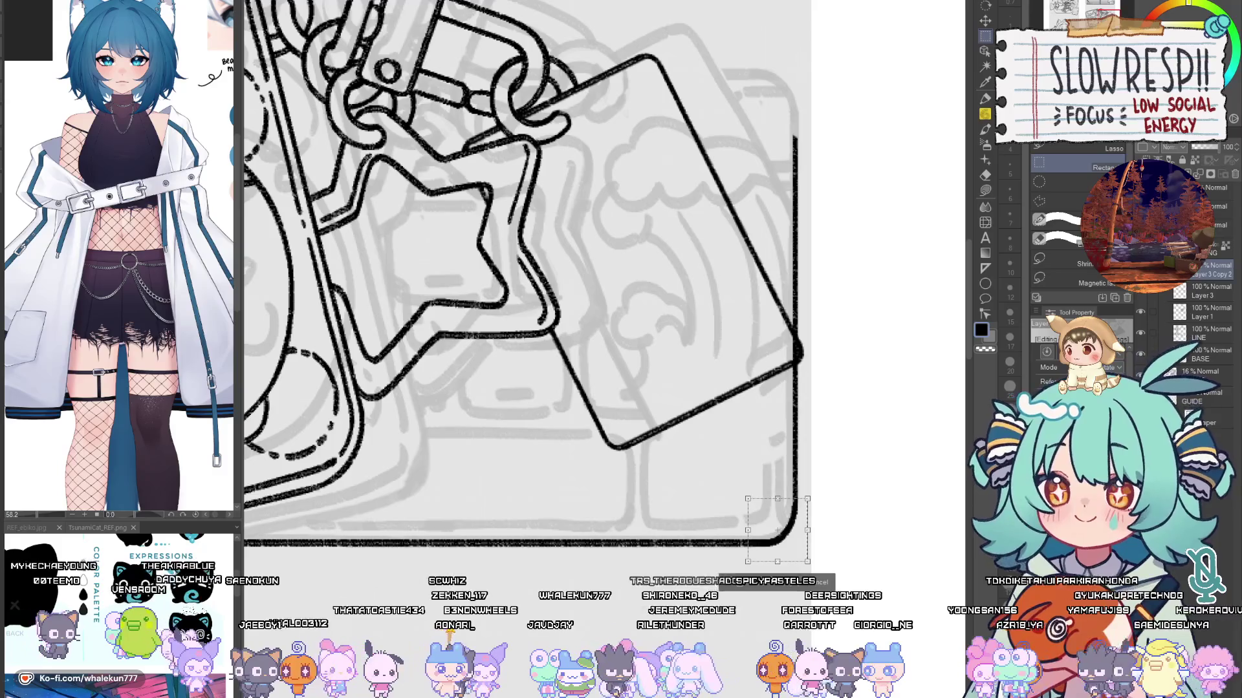
pyautogui.press('Return')
pyautogui.press('k')
pyautogui.moveTo(776, 537)
pyautogui.mouseDown()
pyautogui.moveTo(795, 453)
pyautogui.moveTo(814, 175)
pyautogui.moveTo(804, 310)
pyautogui.moveTo(828, 379)
pyautogui.moveTo(801, 499)
pyautogui.moveTo(826, 187)
pyautogui.mouseUp()
# Step: Copy the rounded rectangle backing frame and paste it onto a new layer with transform handles
pyautogui.scroll(-3, 801, 511)
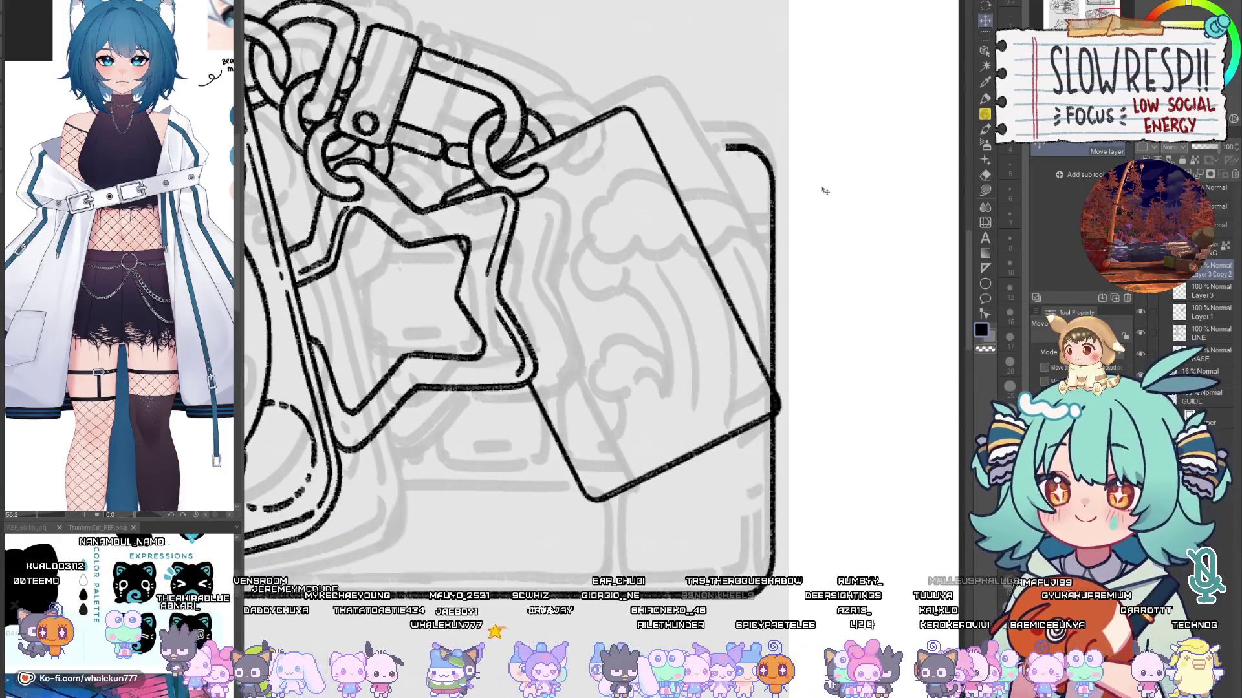
pyautogui.scroll(-2, 787, 404)
pyautogui.scroll(-3, 788, 404)
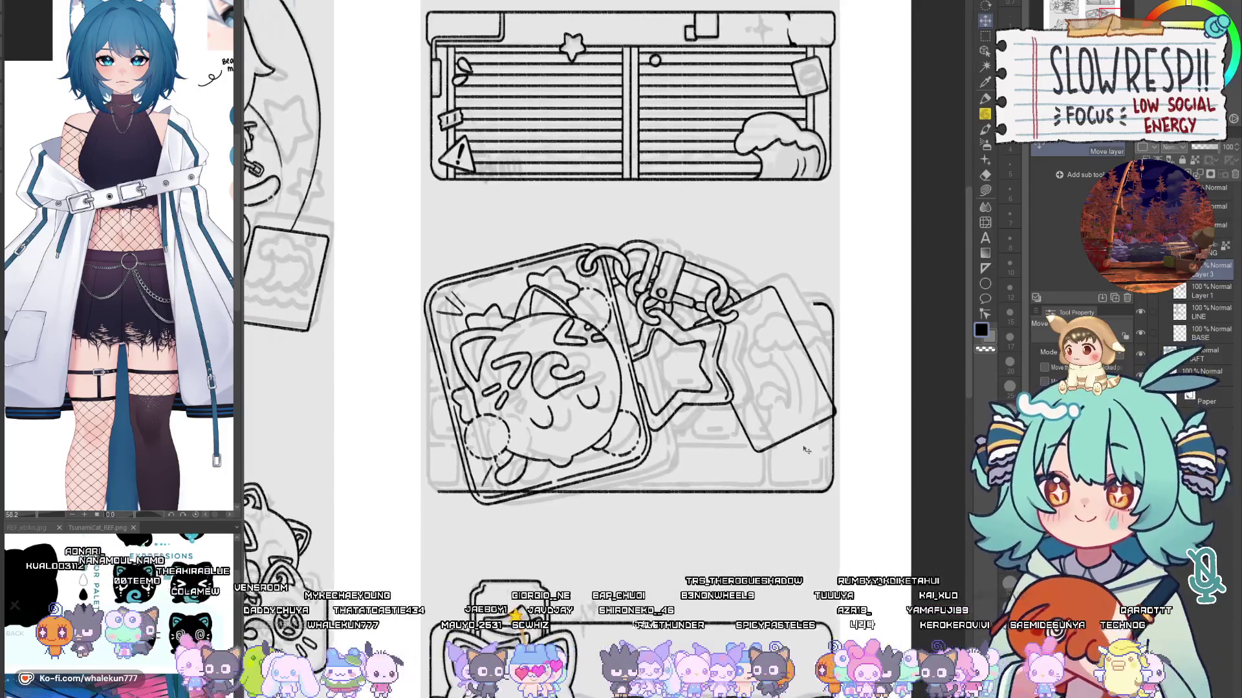
pyautogui.hotkey('ctrl', 'c')
pyautogui.hotkey('ctrl', 'v')
pyautogui.hotkey('ctrl', 't')
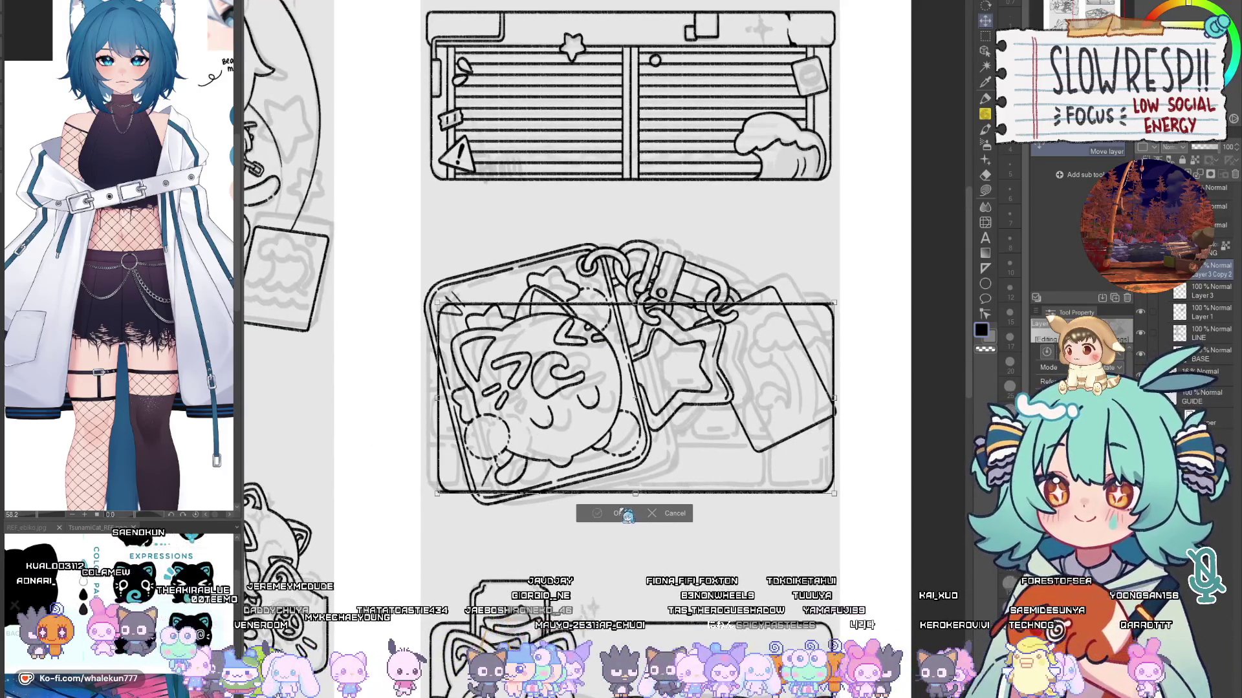
# Step: Confirm the pasted frame, shift it slightly right, and nudge the Layer 3 frame drawing up
pyautogui.click(597, 513)
pyautogui.moveTo(670, 515); pyautogui.dragTo(678, 517)
pyautogui.press('e')
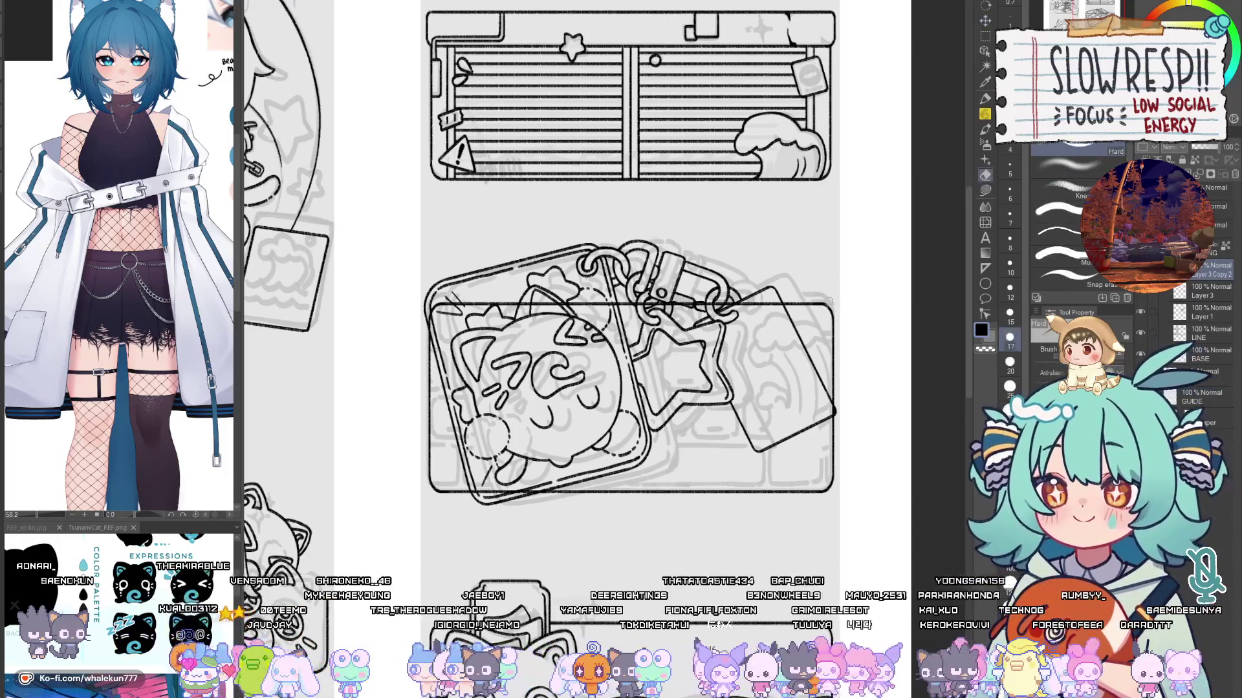
pyautogui.scroll(-1, 1206, 301)
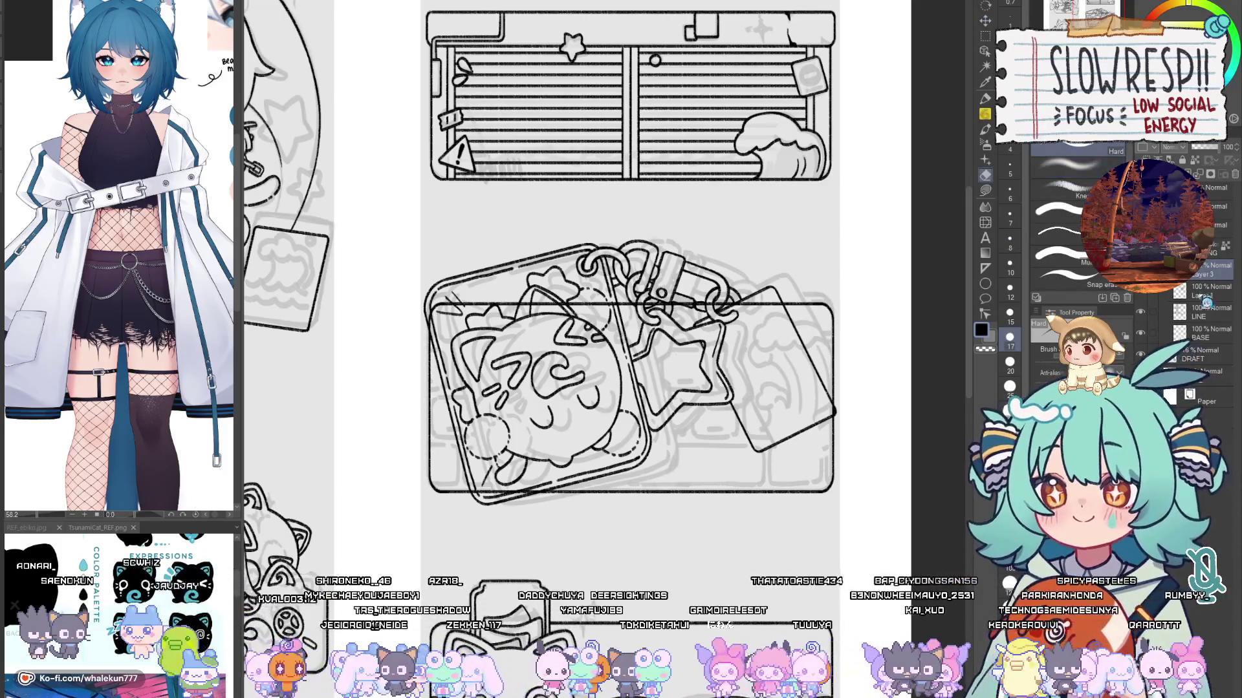
pyautogui.click(1201, 371)
pyautogui.press('w')
pyautogui.click(1210, 269)
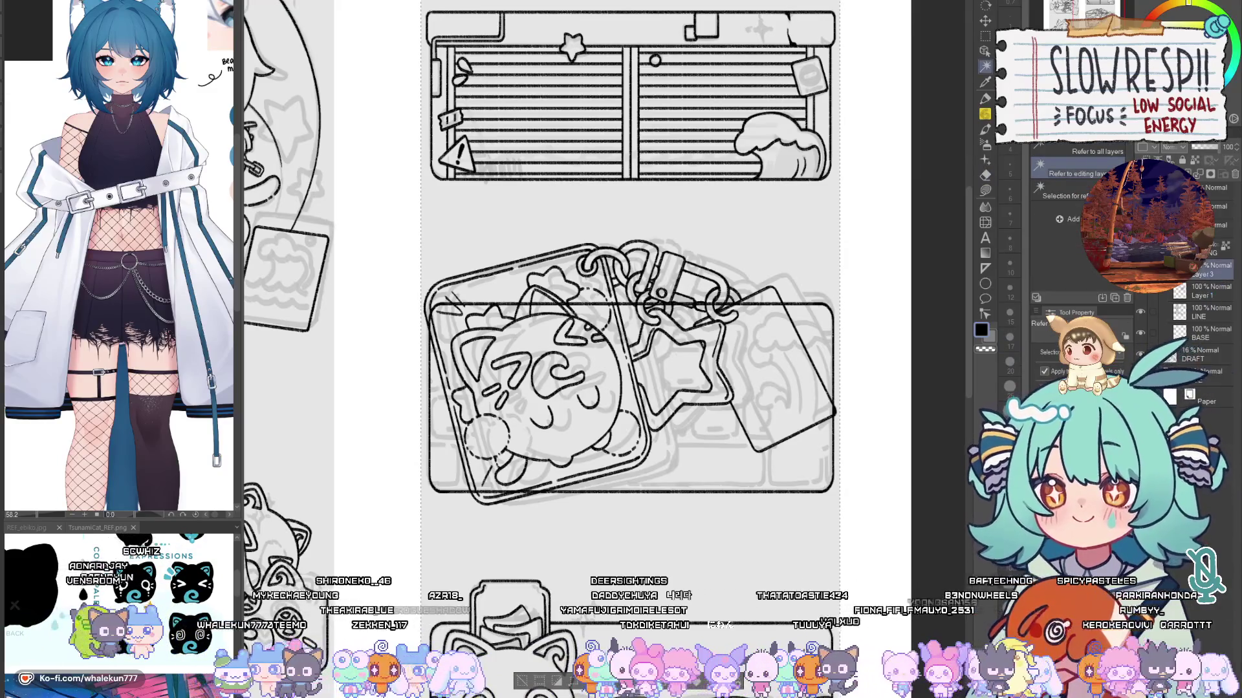
pyautogui.press('k')
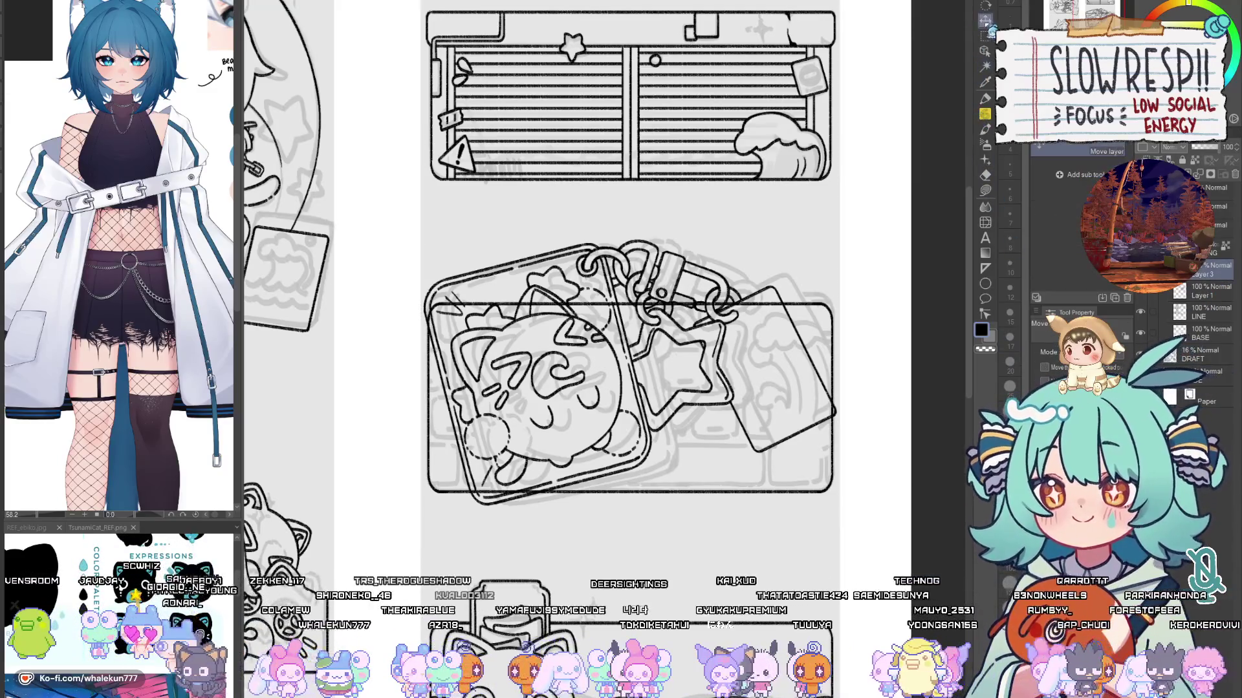
pyautogui.moveTo(782, 498); pyautogui.dragTo(785, 495)
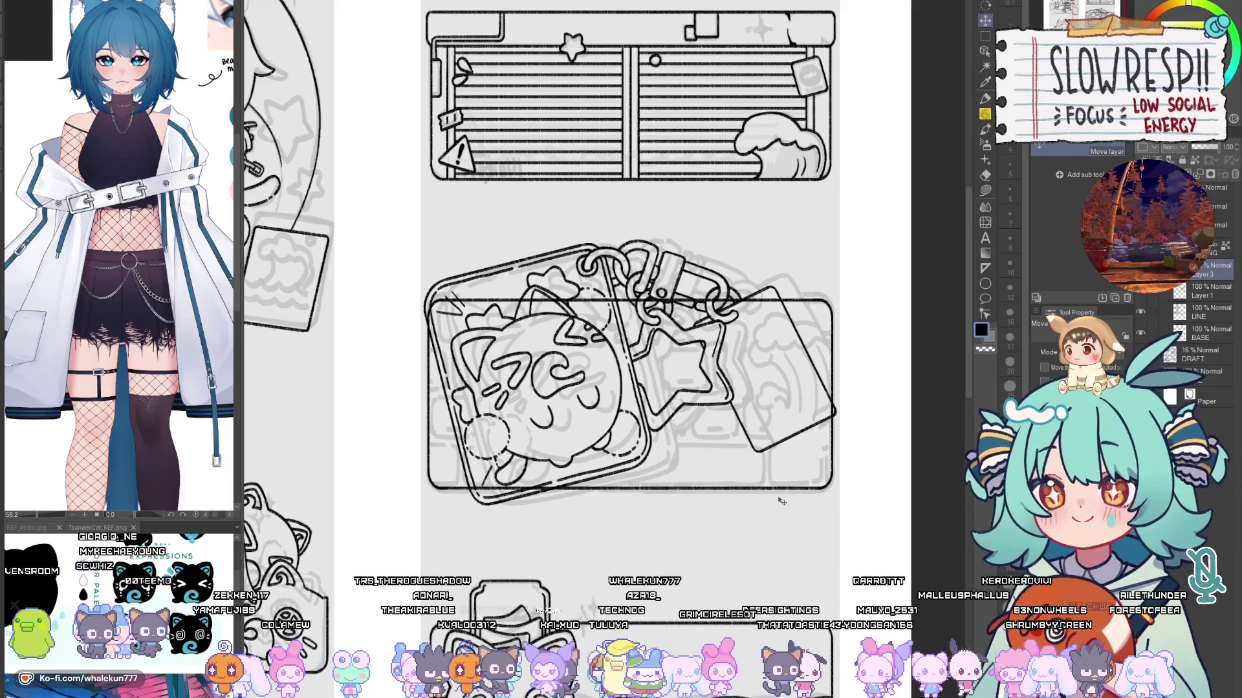
# Step: Erase frame lines passing behind the cat tile, the chain link and the tag card
pyautogui.press('e')
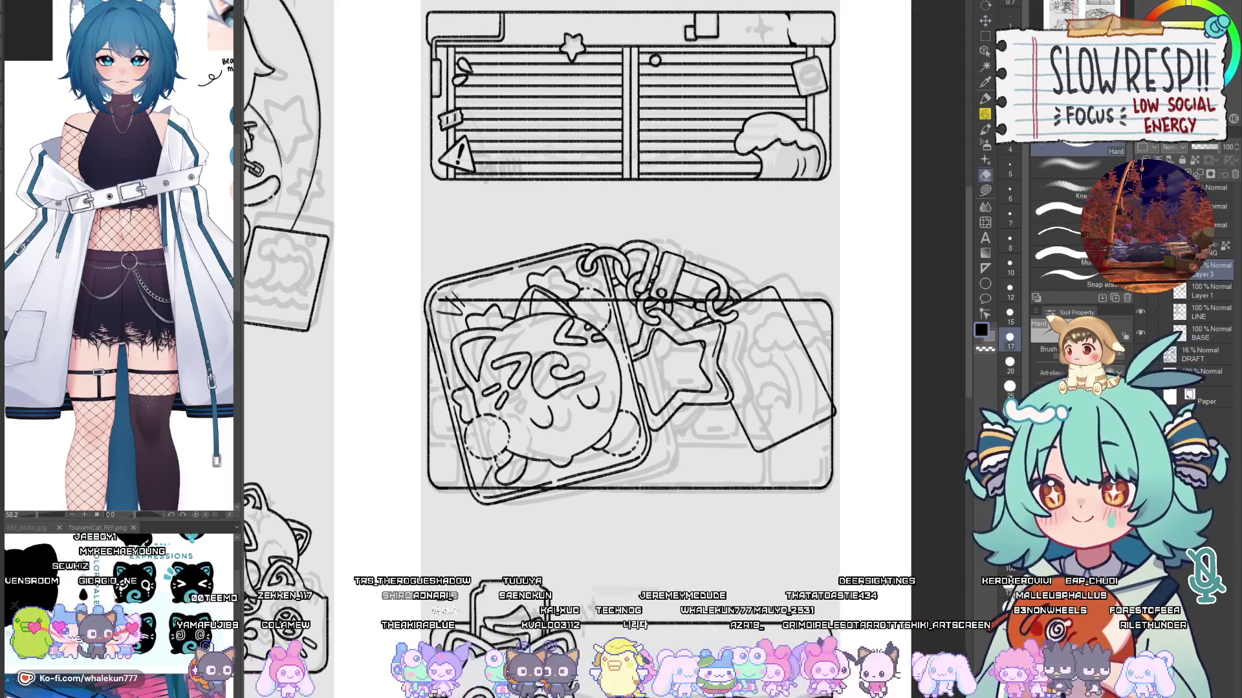
pyautogui.moveTo(445, 318)
pyautogui.mouseDown()
pyautogui.moveTo(446, 302)
pyautogui.moveTo(608, 304)
pyautogui.mouseUp()
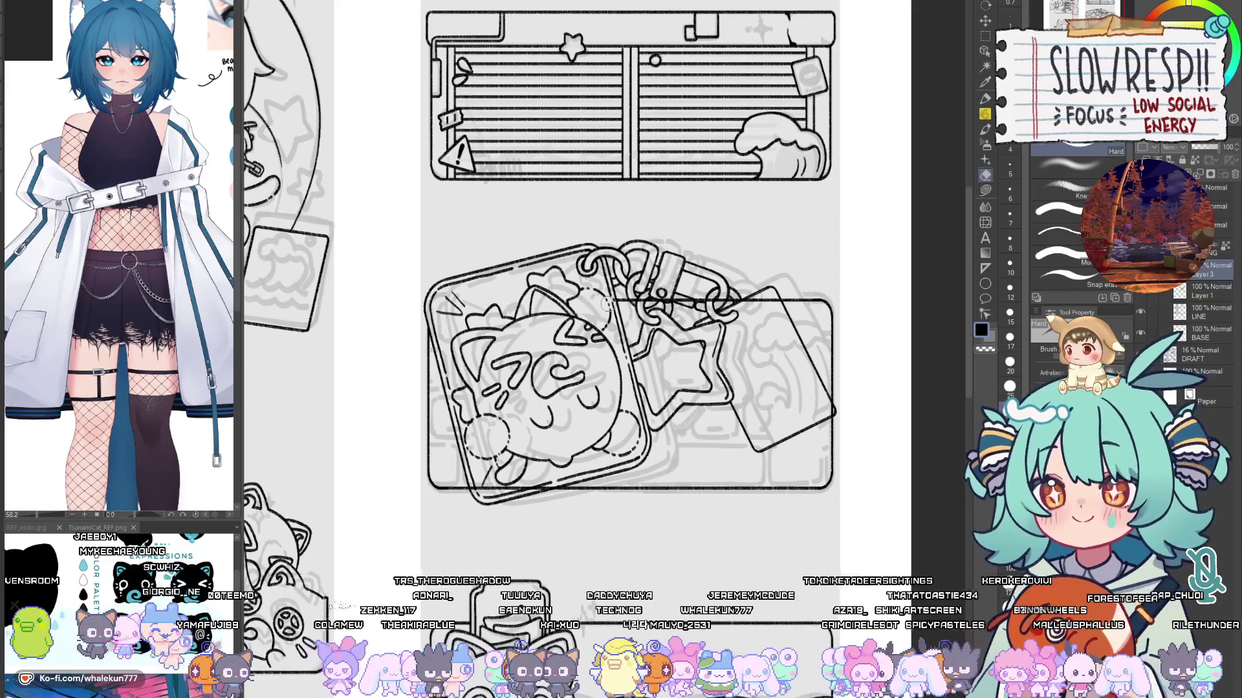
pyautogui.scroll(2, 510, 464)
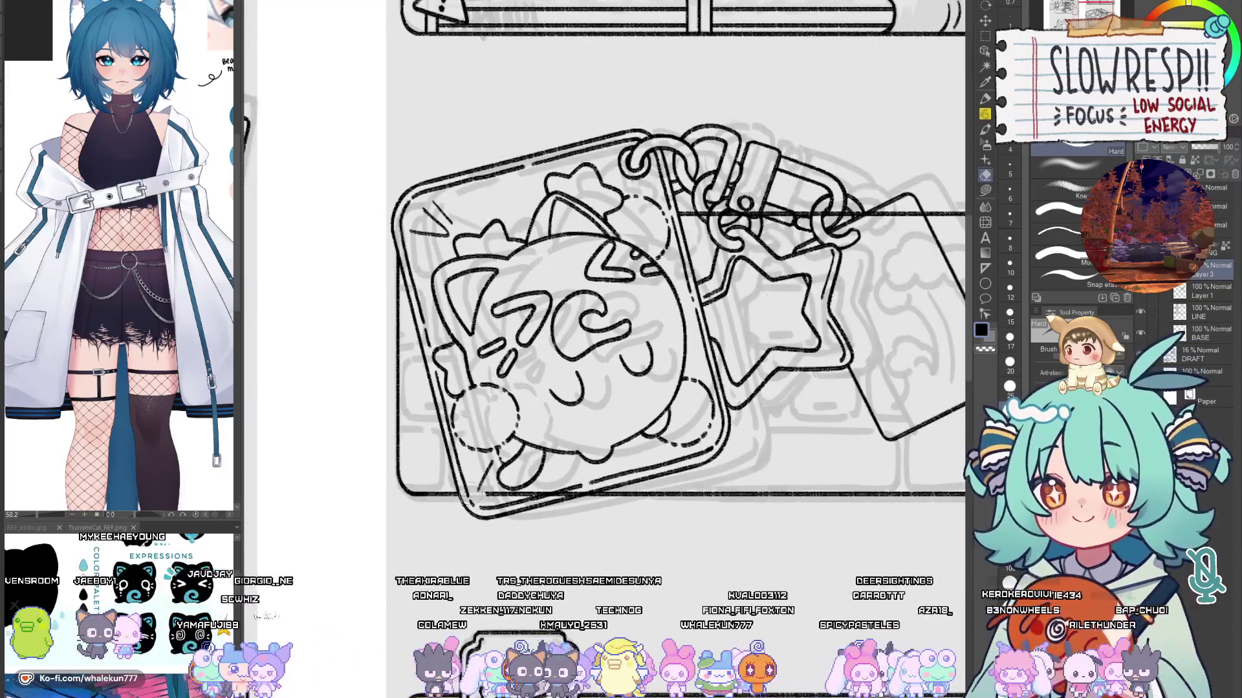
pyautogui.scroll(-2, 501, 398)
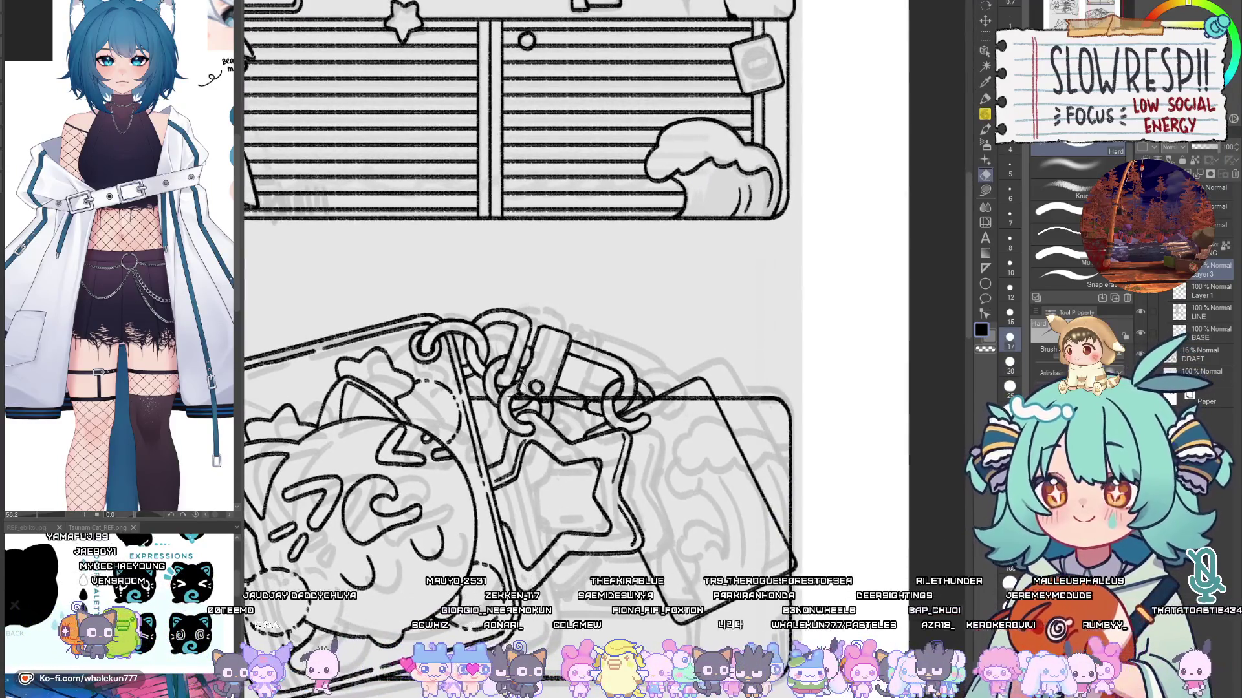
pyautogui.moveTo(536, 388); pyautogui.dragTo(582, 404)
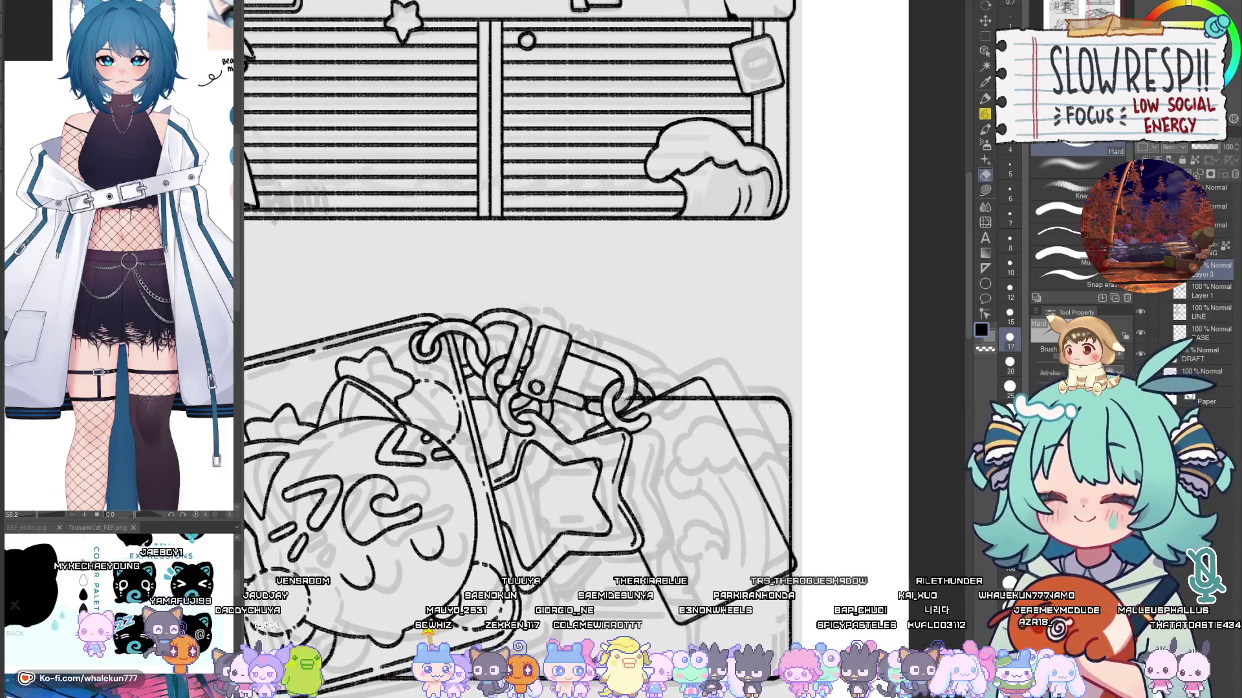
pyautogui.moveTo(648, 390); pyautogui.dragTo(706, 401)
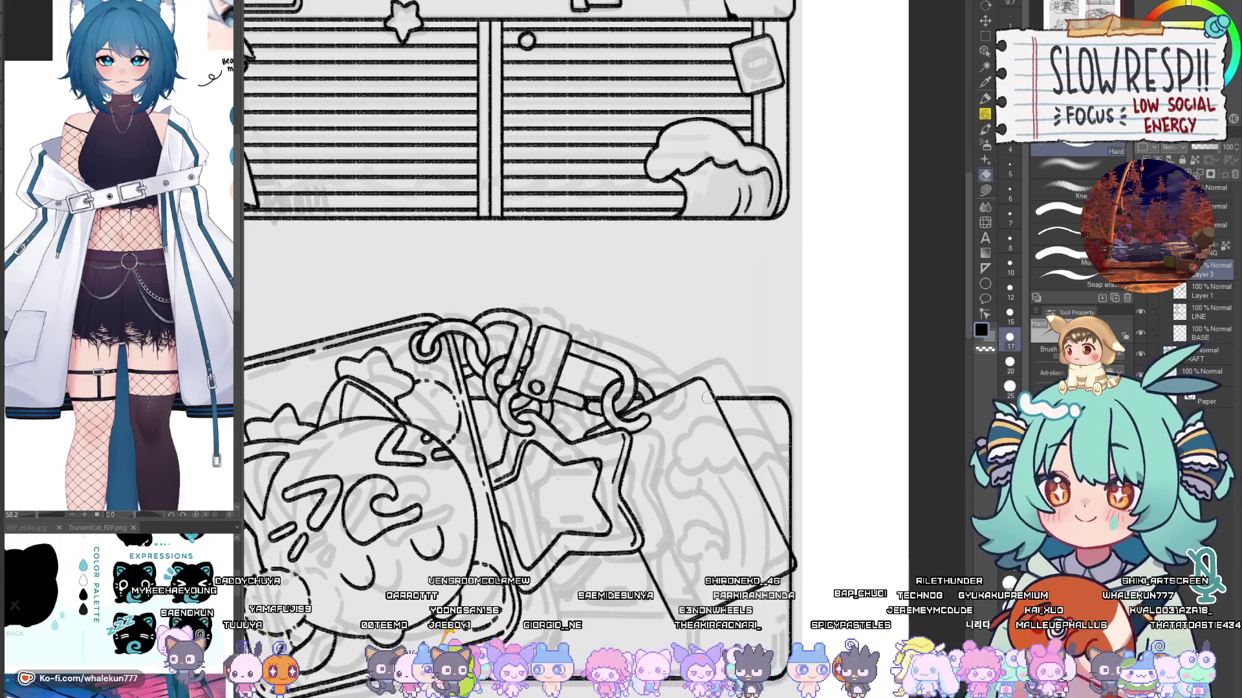
pyautogui.scroll(-5, 681, 489)
pyautogui.scroll(3, 681, 489)
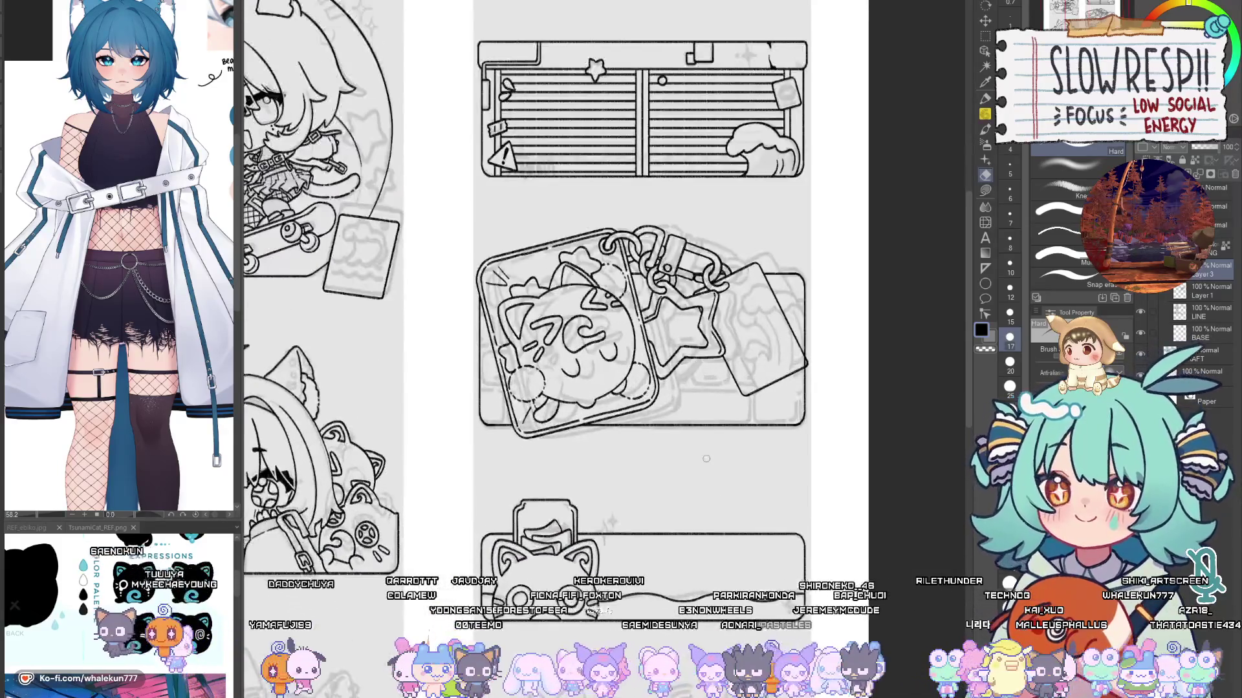
pyautogui.scroll(-5, 798, 495)
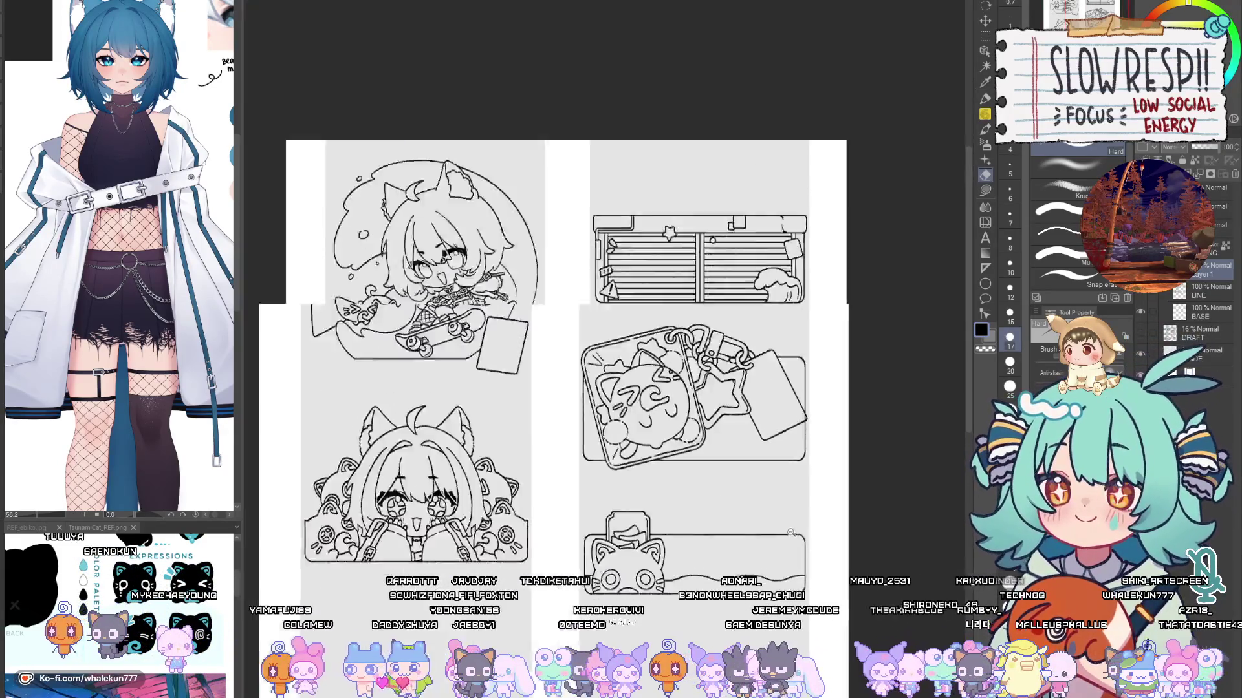
pyautogui.scroll(1, 798, 495)
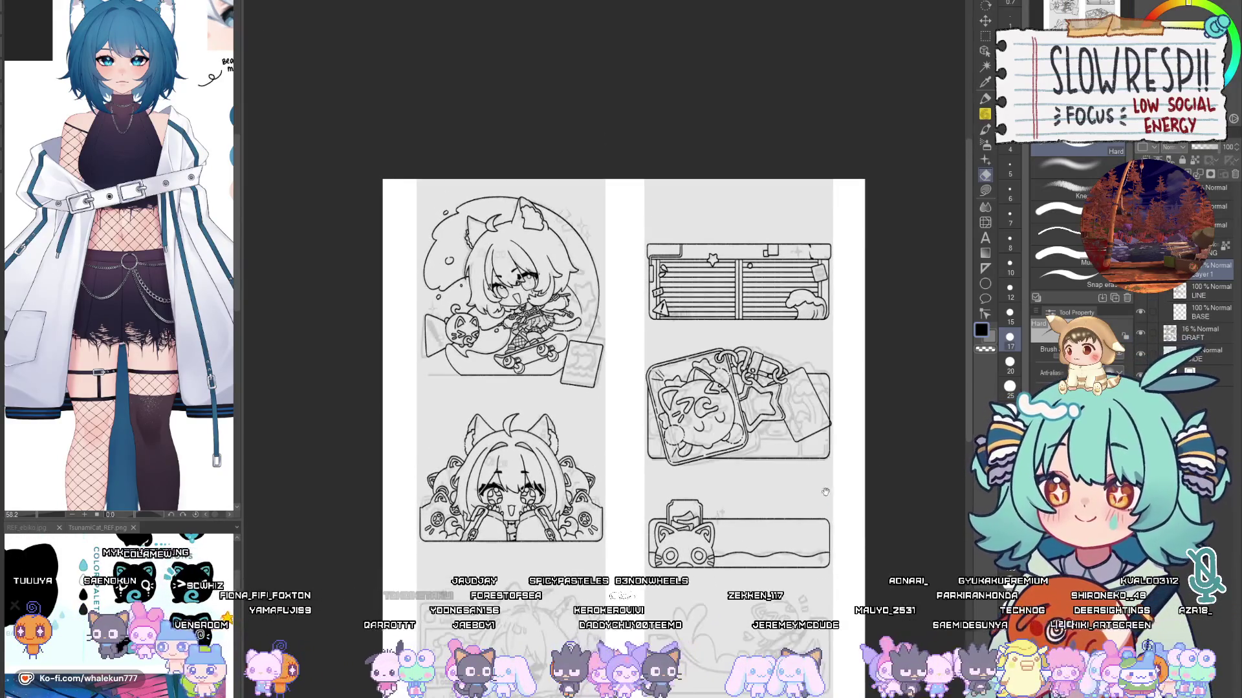
pyautogui.scroll(-1, 776, 391)
pyautogui.scroll(2, 775, 390)
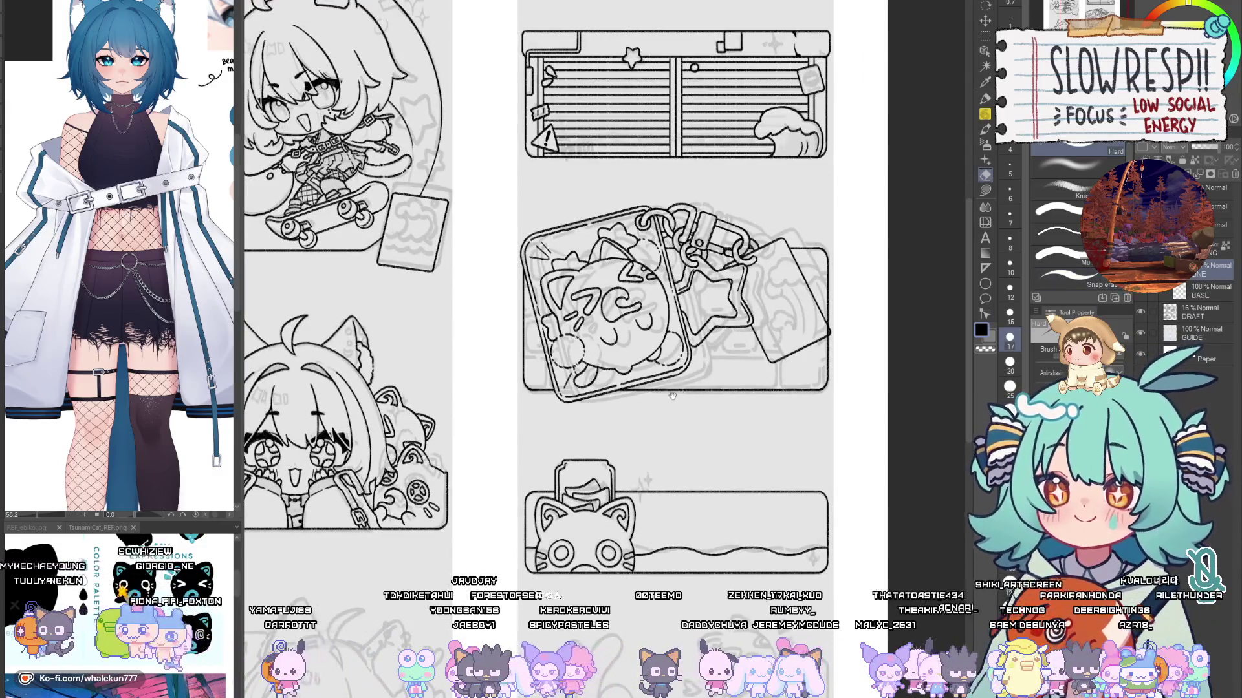
pyautogui.scroll(-3, 813, 453)
pyautogui.press('h')
pyautogui.press('h')
pyautogui.click(1140, 312)
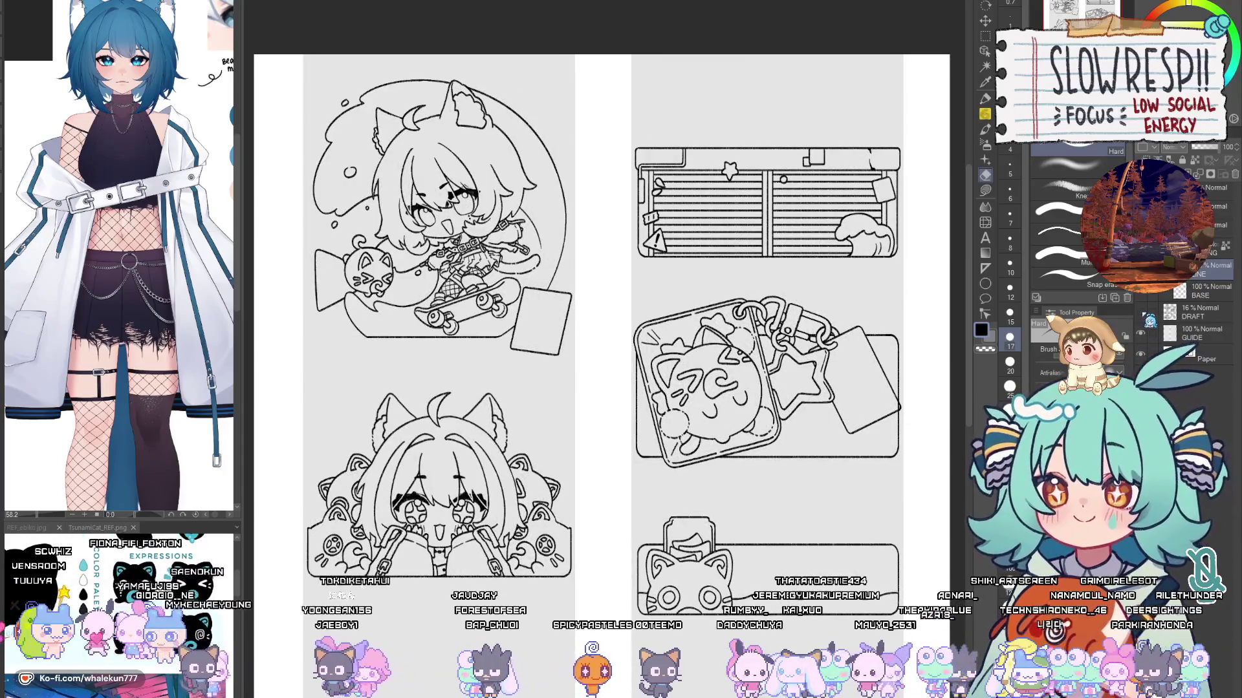
pyautogui.scroll(3, 835, 462)
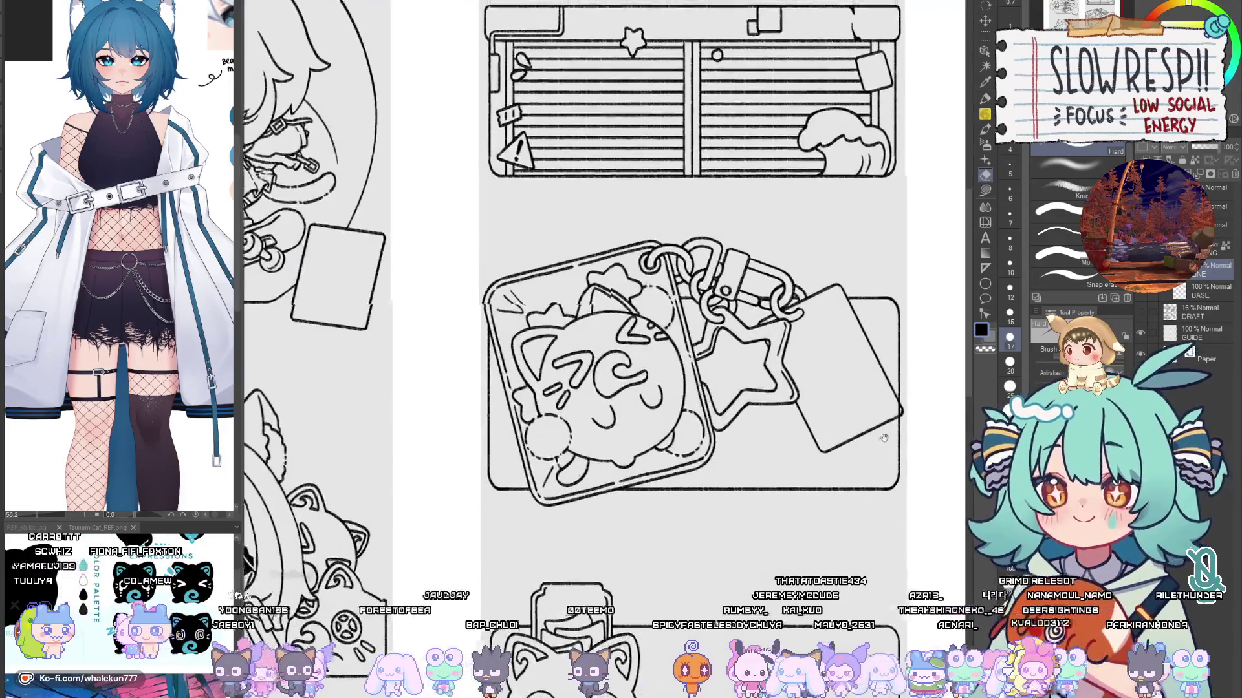
pyautogui.scroll(2, 816, 467)
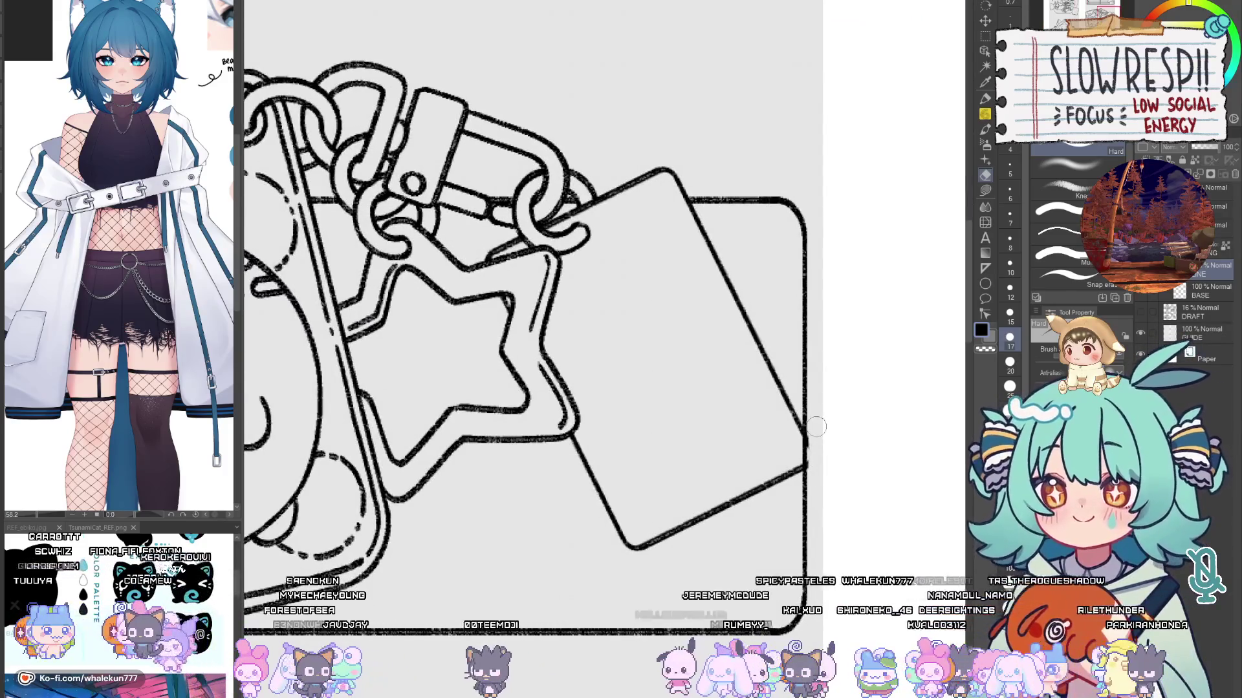
pyautogui.scroll(-5, 826, 477)
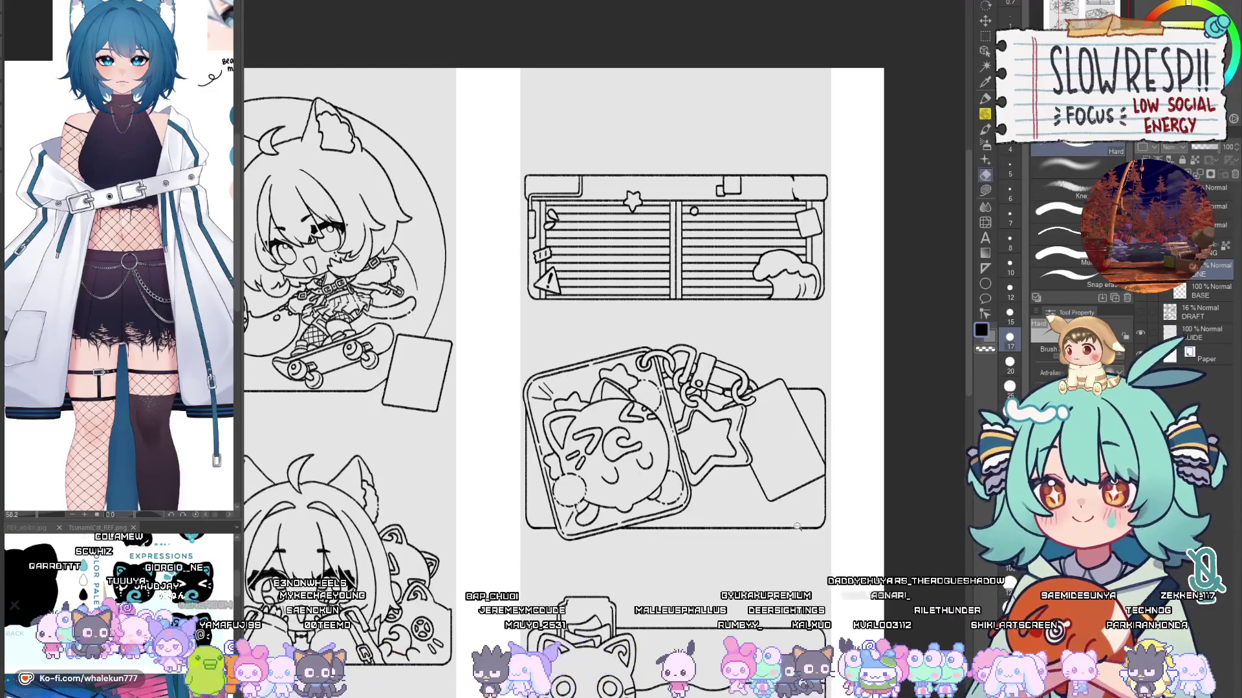
pyautogui.scroll(2, 797, 489)
pyautogui.press('h')
pyautogui.press('h')
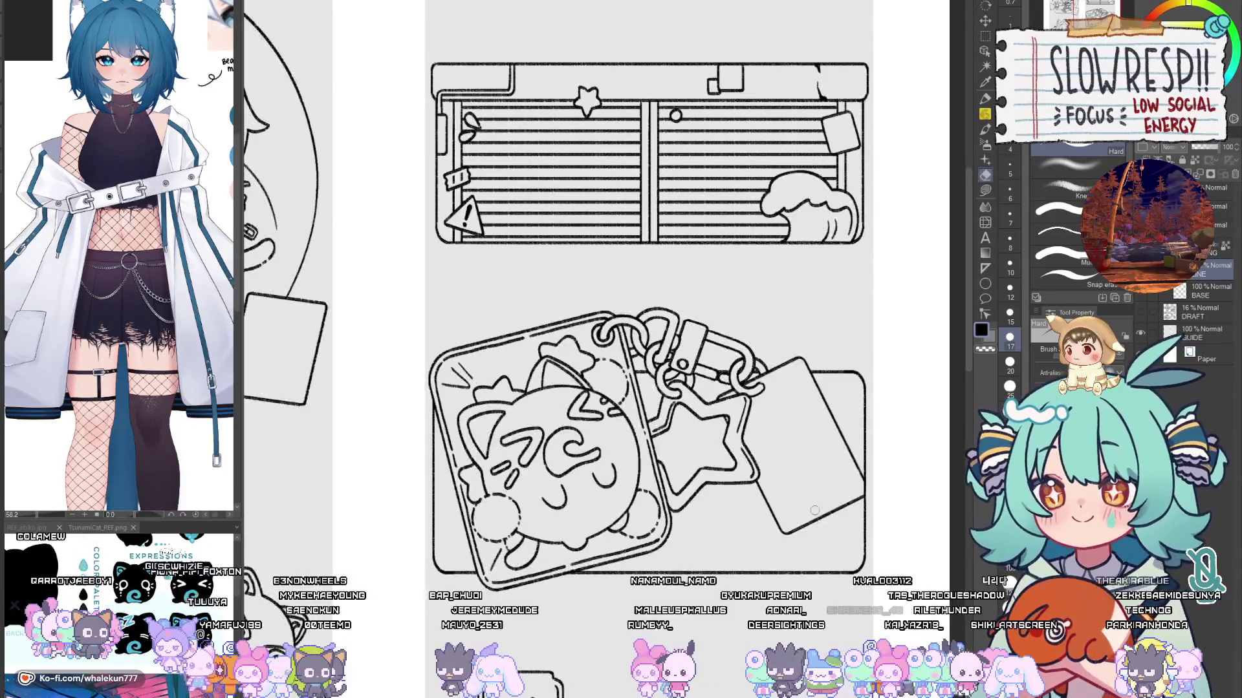
pyautogui.scroll(-3, 812, 491)
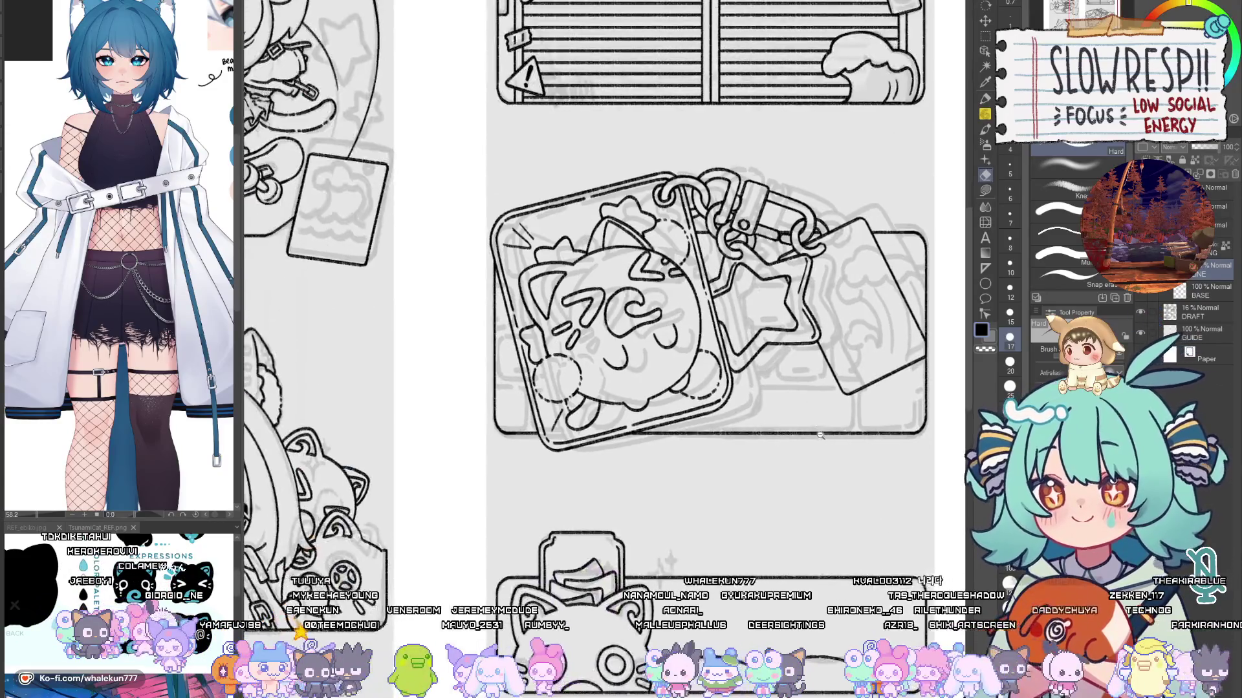
pyautogui.scroll(1, 807, 472)
pyautogui.moveTo(799, 503); pyautogui.dragTo(791, 449)
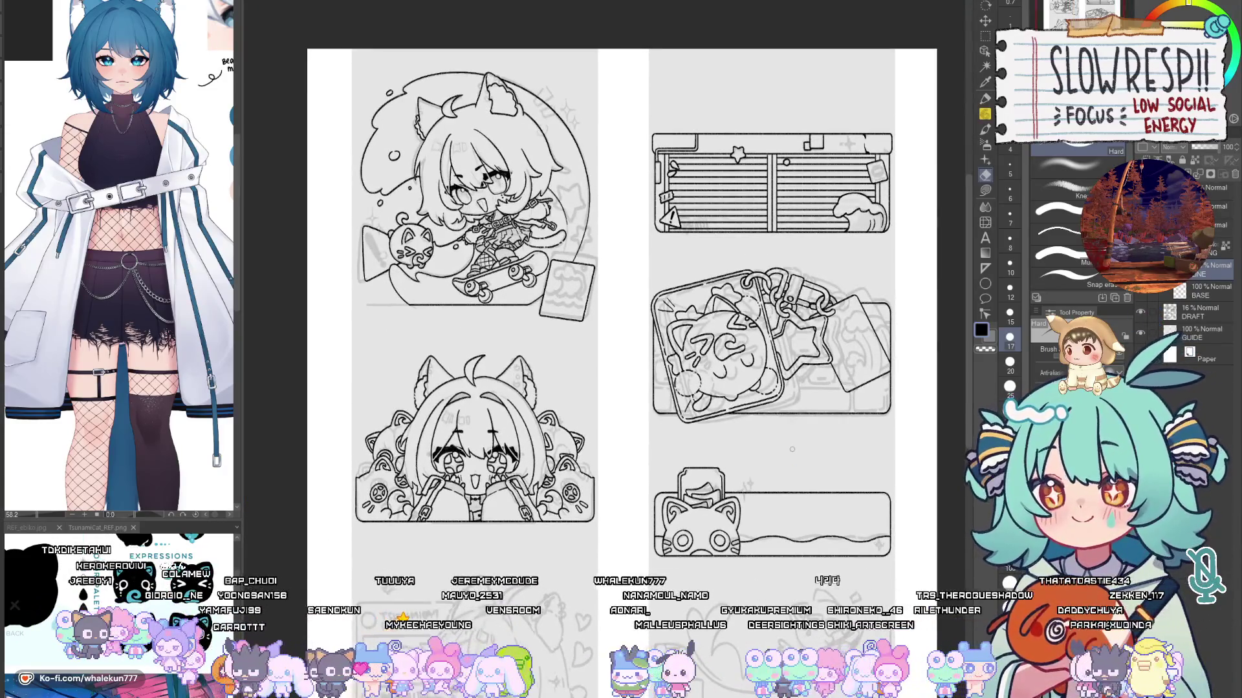
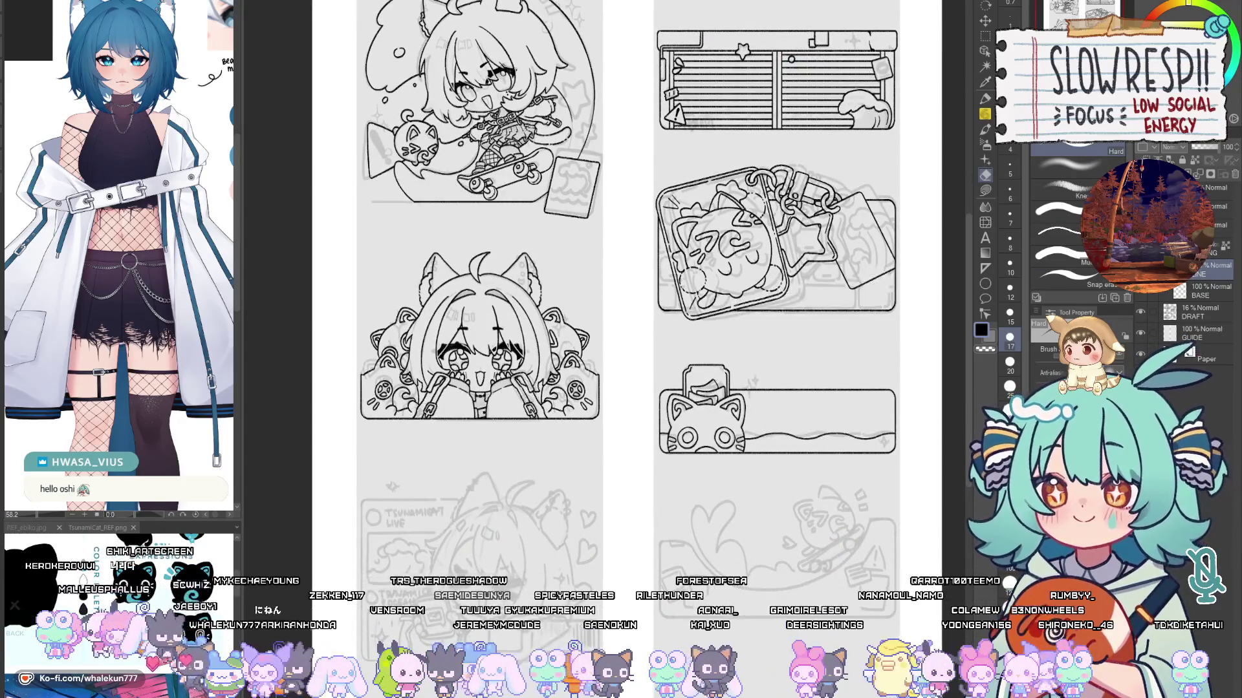
# Step: Hide and re-show the DRAFT layer, then bring the lower panels into view
pyautogui.click(1140, 312)
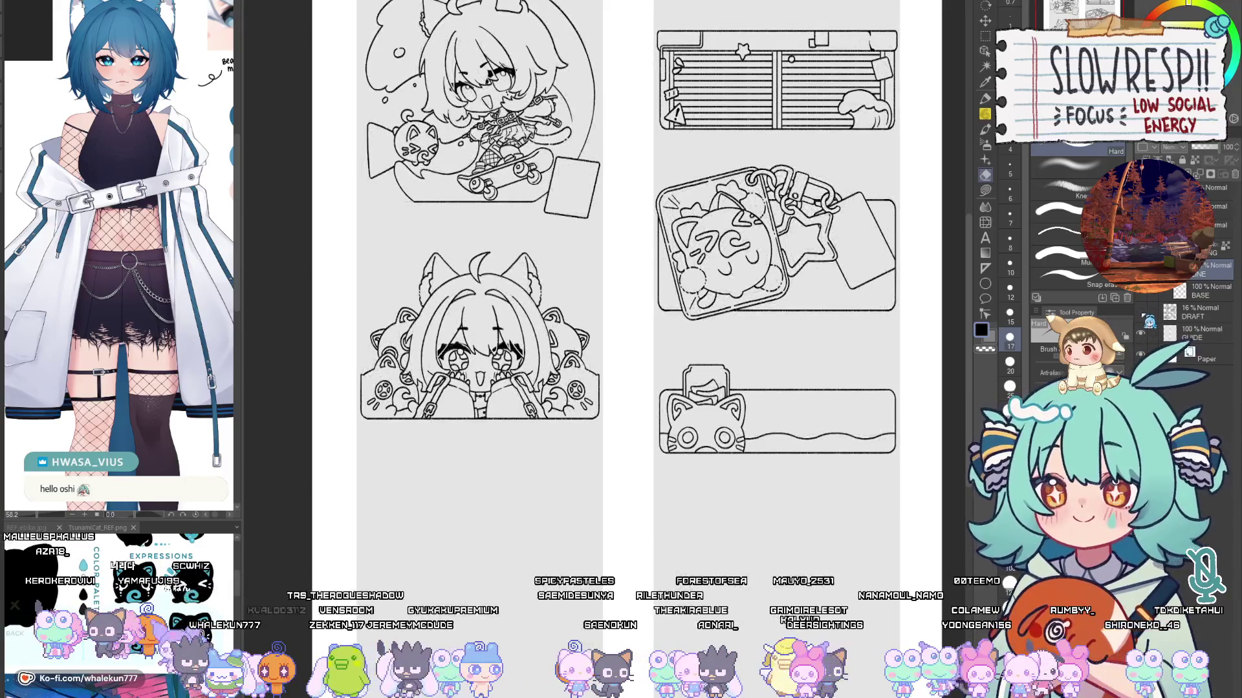
pyautogui.scroll(-5, 899, 404)
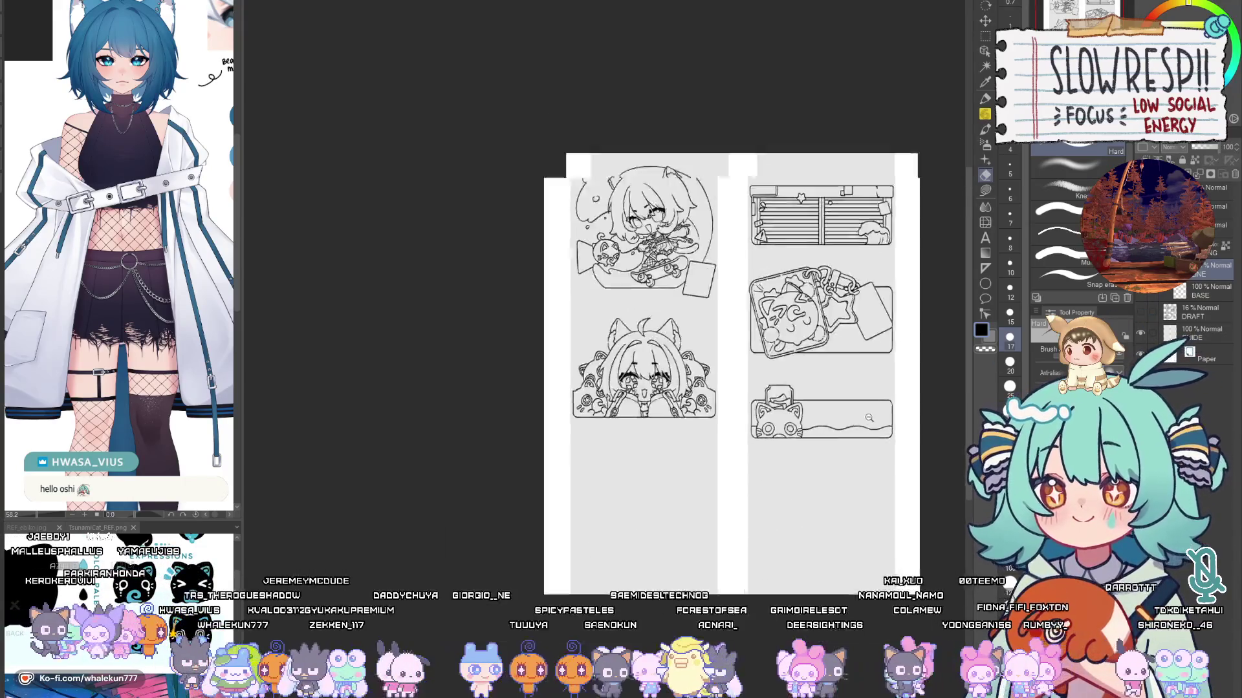
pyautogui.scroll(6, 888, 421)
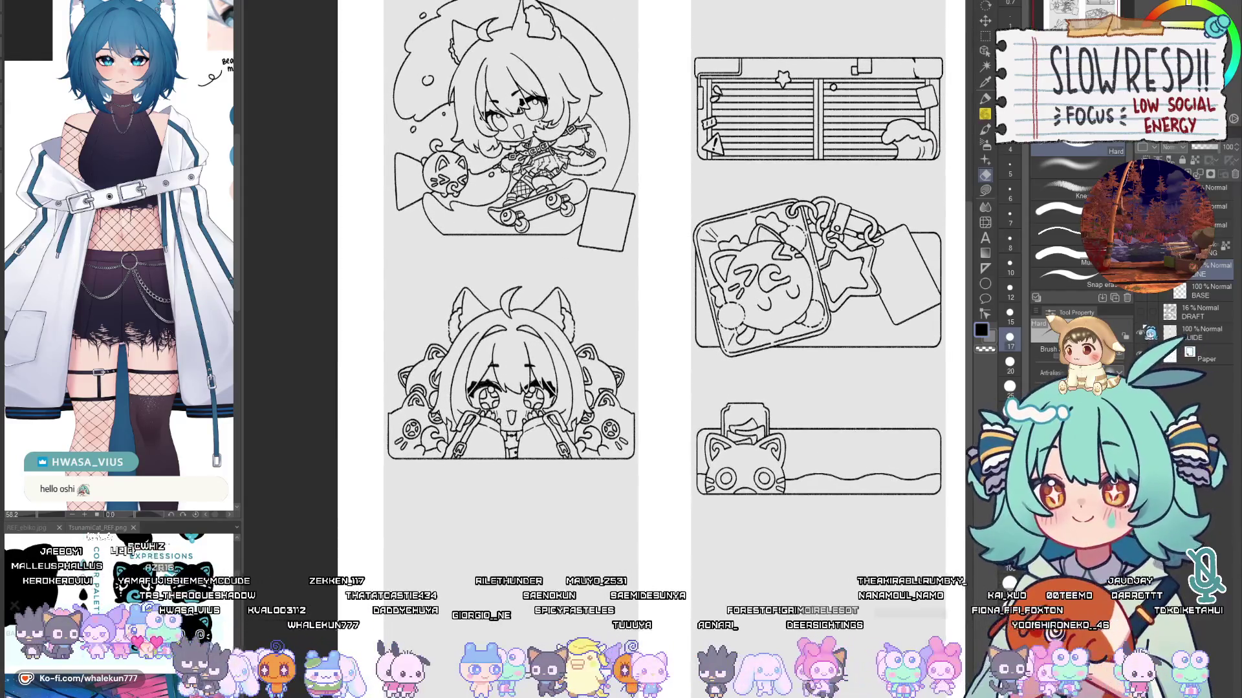
pyautogui.click(1144, 314)
pyautogui.moveTo(888, 520); pyautogui.dragTo(868, 339)
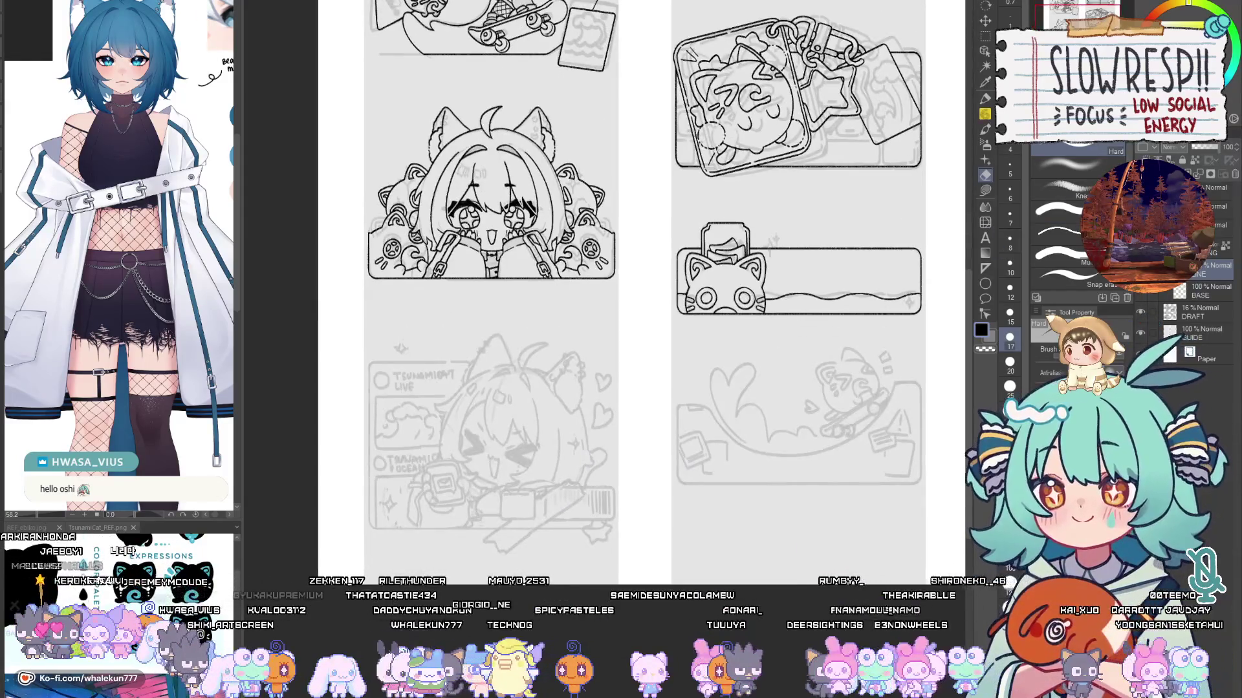
# Step: On a new layer, ink the bottom panel's straight lower border along a Linear ruler
pyautogui.hotkey('ctrl', 'shift', 'n')
pyautogui.press('u')
pyautogui.scroll(4, 799, 401)
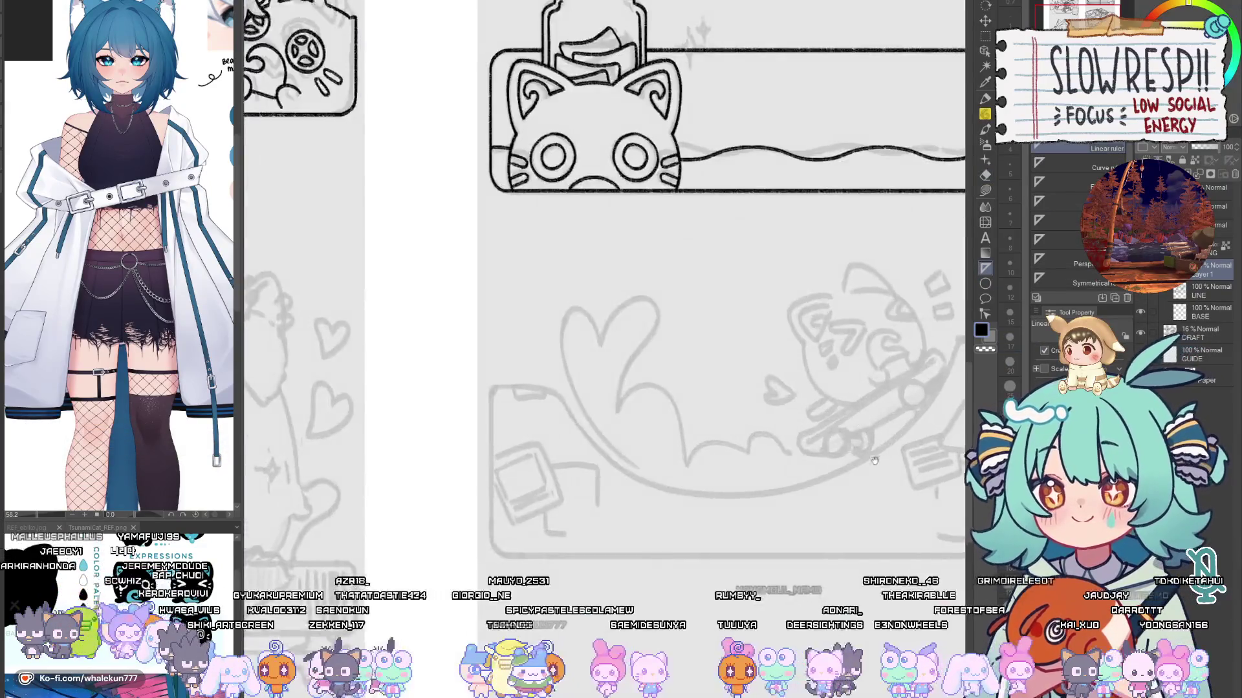
pyautogui.moveTo(337, 496); pyautogui.dragTo(835, 498)
pyautogui.press('p')
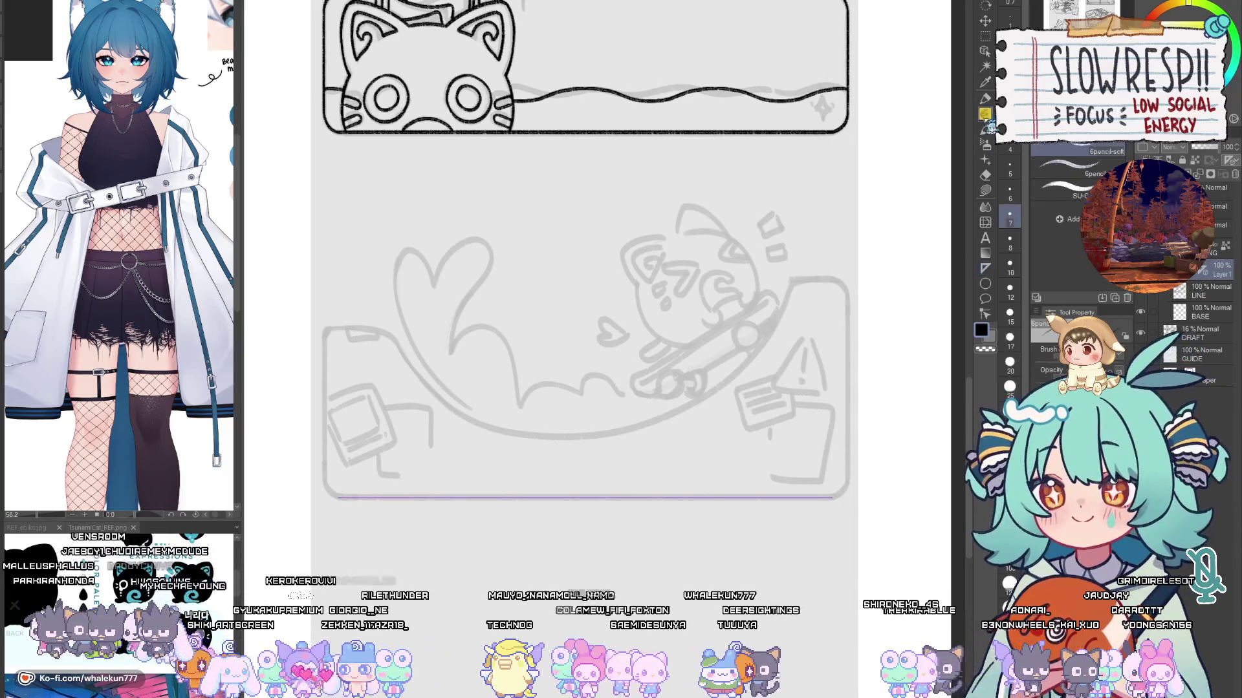
pyautogui.moveTo(339, 498); pyautogui.dragTo(833, 484)
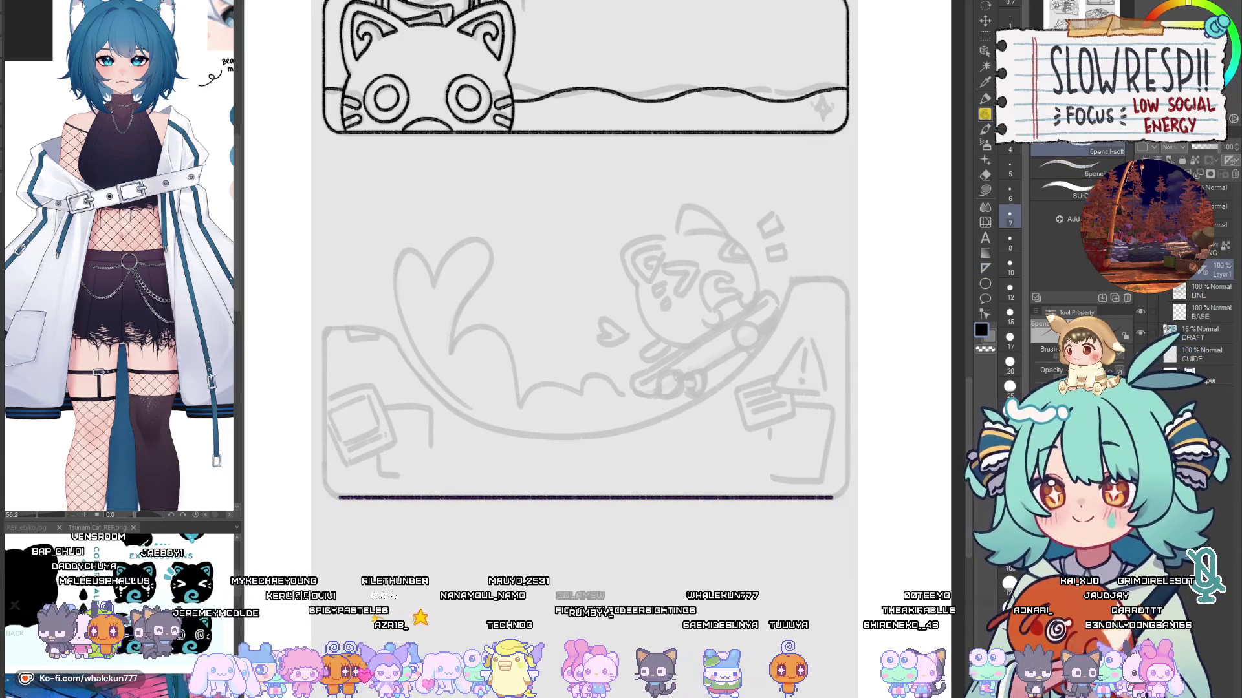
# Step: On another new layer, ink the rounded lower-right corner, then undo it and copy-paste
pyautogui.hotkey('ctrl', 'shift', 'n')
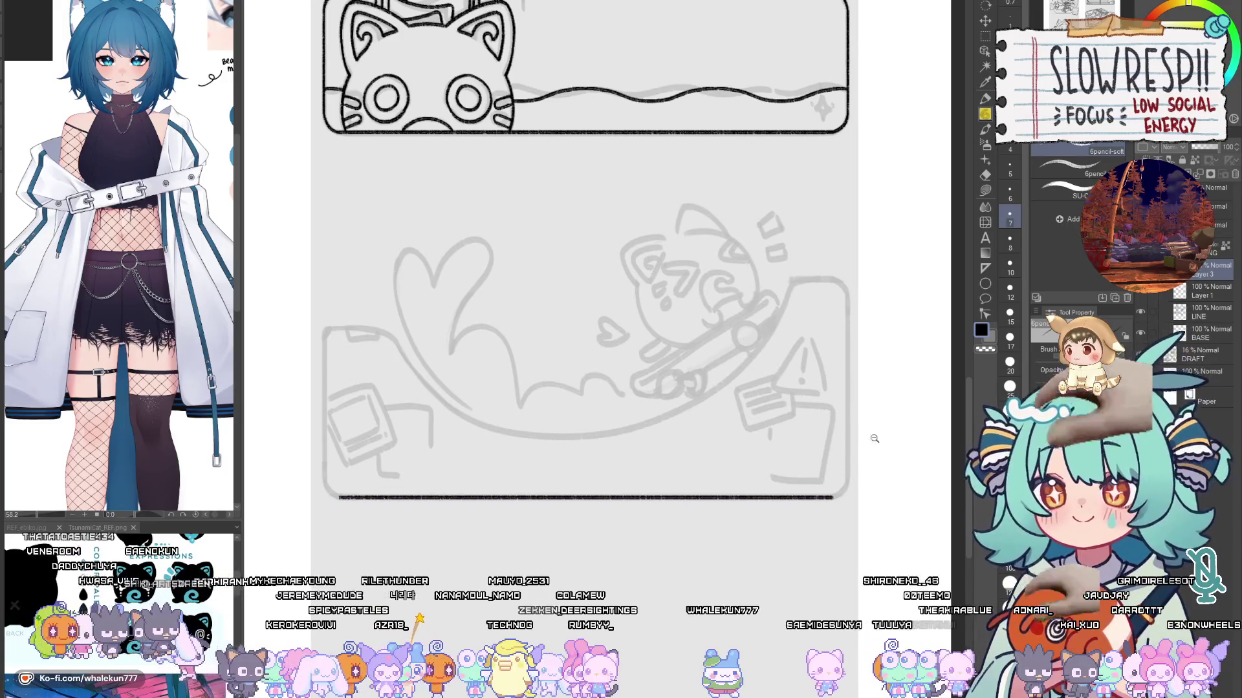
pyautogui.scroll(3, 841, 504)
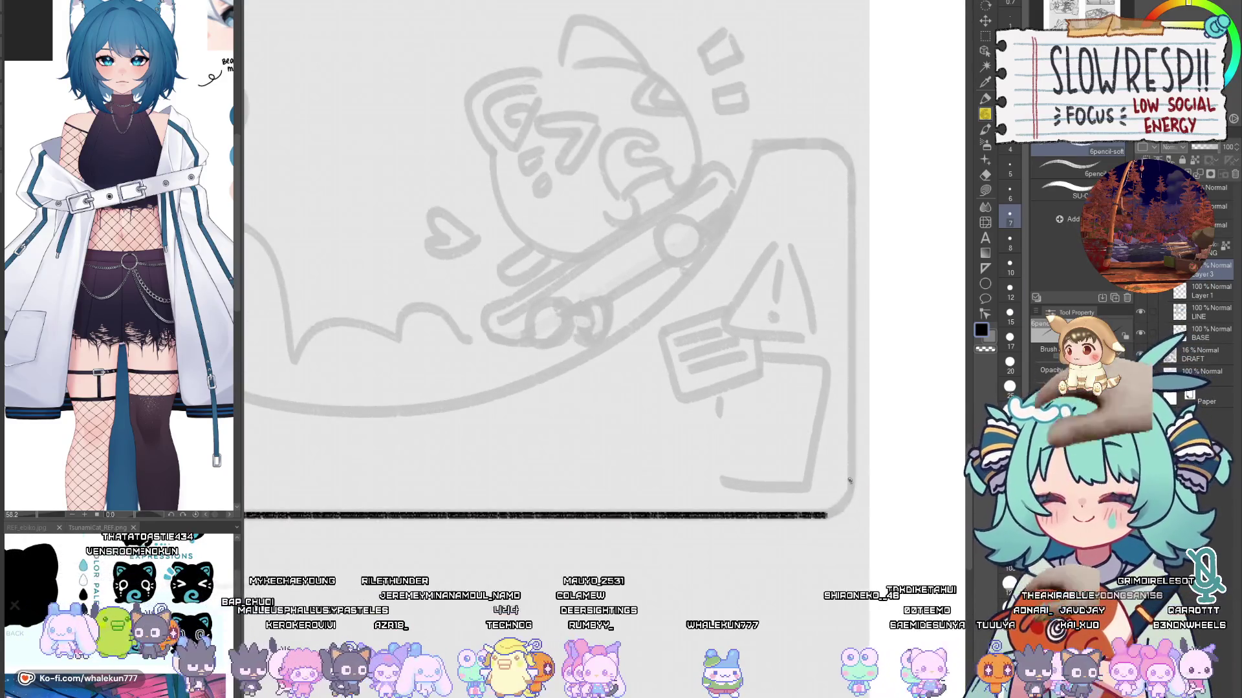
pyautogui.moveTo(850, 486)
pyautogui.mouseDown()
pyautogui.moveTo(819, 516)
pyautogui.moveTo(834, 514)
pyautogui.mouseUp()
pyautogui.hotkey('ctrl', 'z')
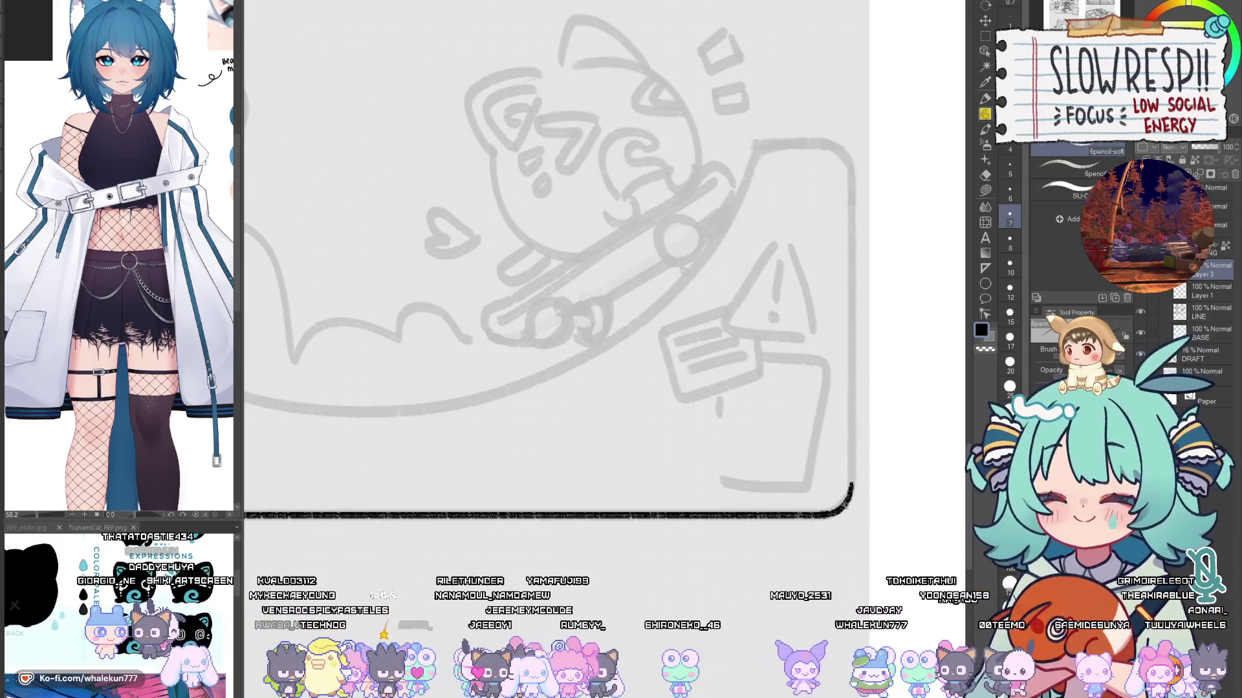
pyautogui.scroll(-3, 837, 513)
pyautogui.hotkey('ctrl', 'c')
pyautogui.hotkey('ctrl', 'v')
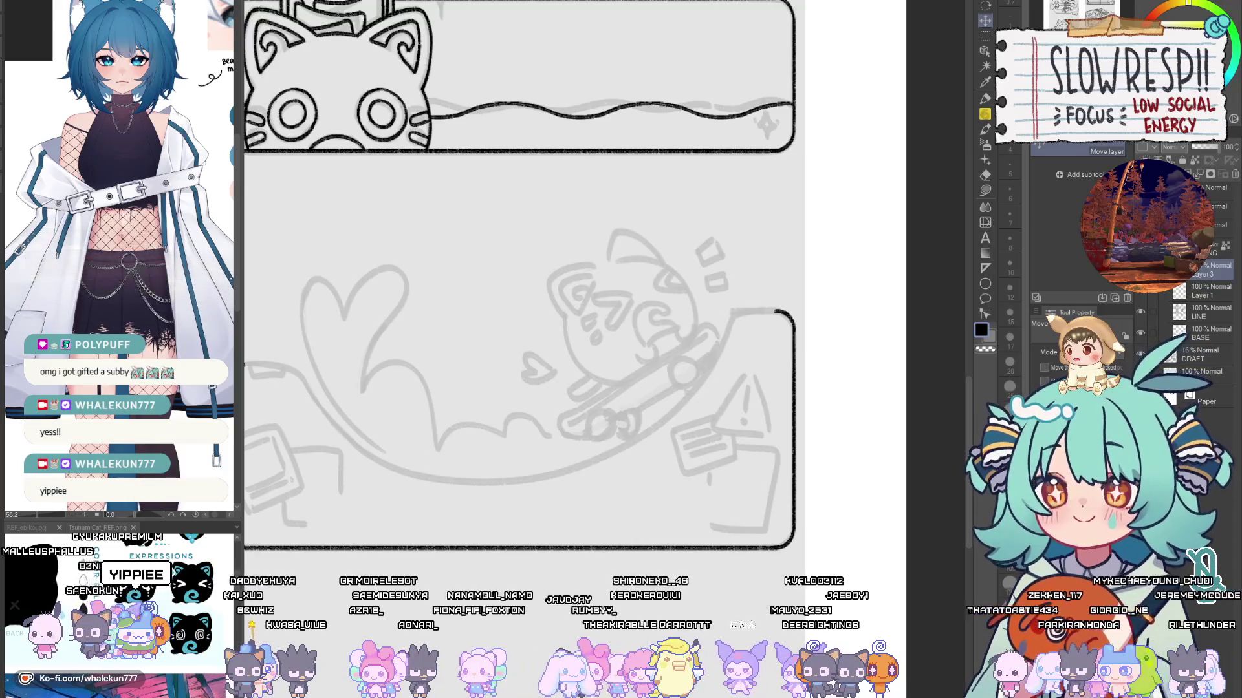
# Step: Ink the top-left stub of the bottom panel's top edge along a Linear ruler
pyautogui.press('p')
pyautogui.moveTo(490, 384)
pyautogui.mouseDown()
pyautogui.moveTo(499, 363)
pyautogui.moveTo(629, 346)
pyautogui.mouseUp()
pyautogui.moveTo(704, 514); pyautogui.dragTo(674, 534)
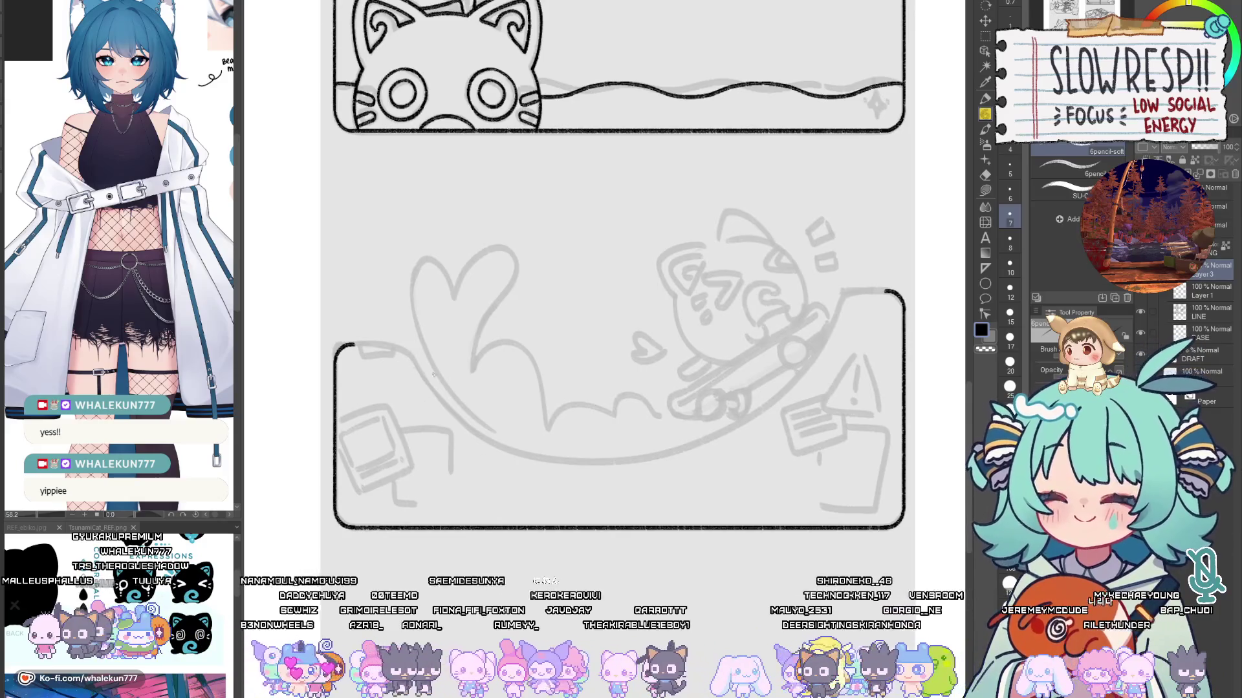
pyautogui.scroll(2, 395, 330)
pyautogui.moveTo(514, 408); pyautogui.dragTo(756, 474)
pyautogui.scroll(2, 811, 393)
pyautogui.press('u')
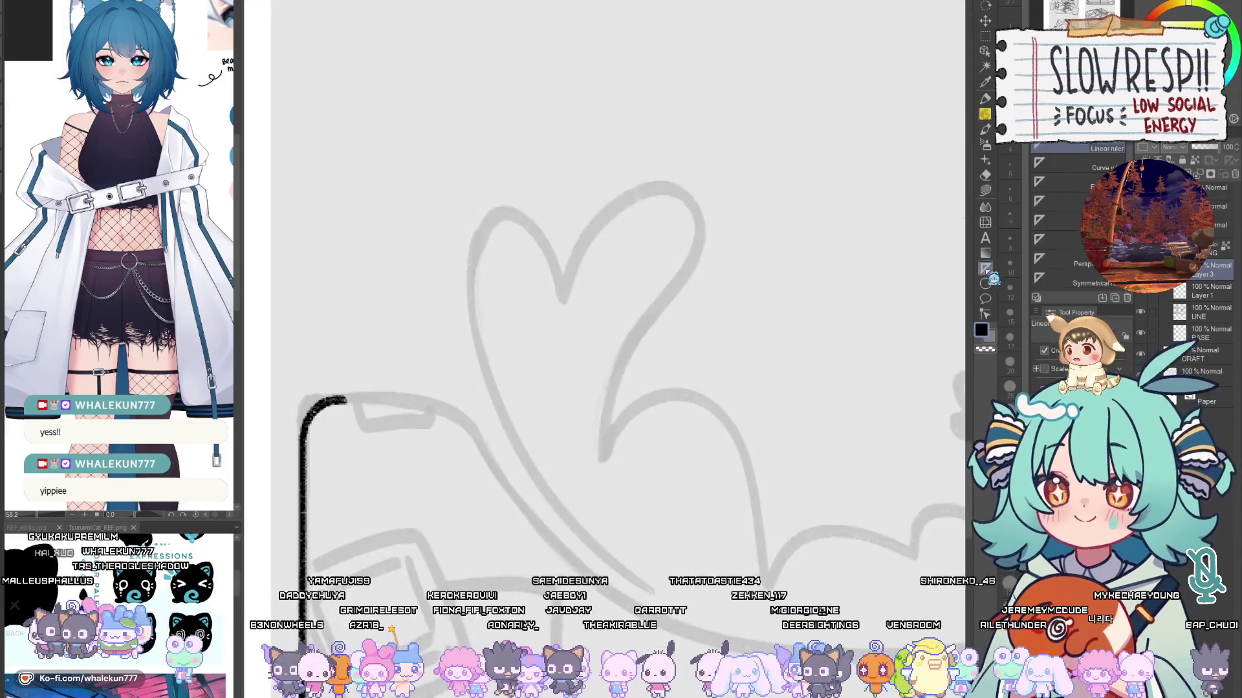
pyautogui.moveTo(438, 412); pyautogui.dragTo(464, 403)
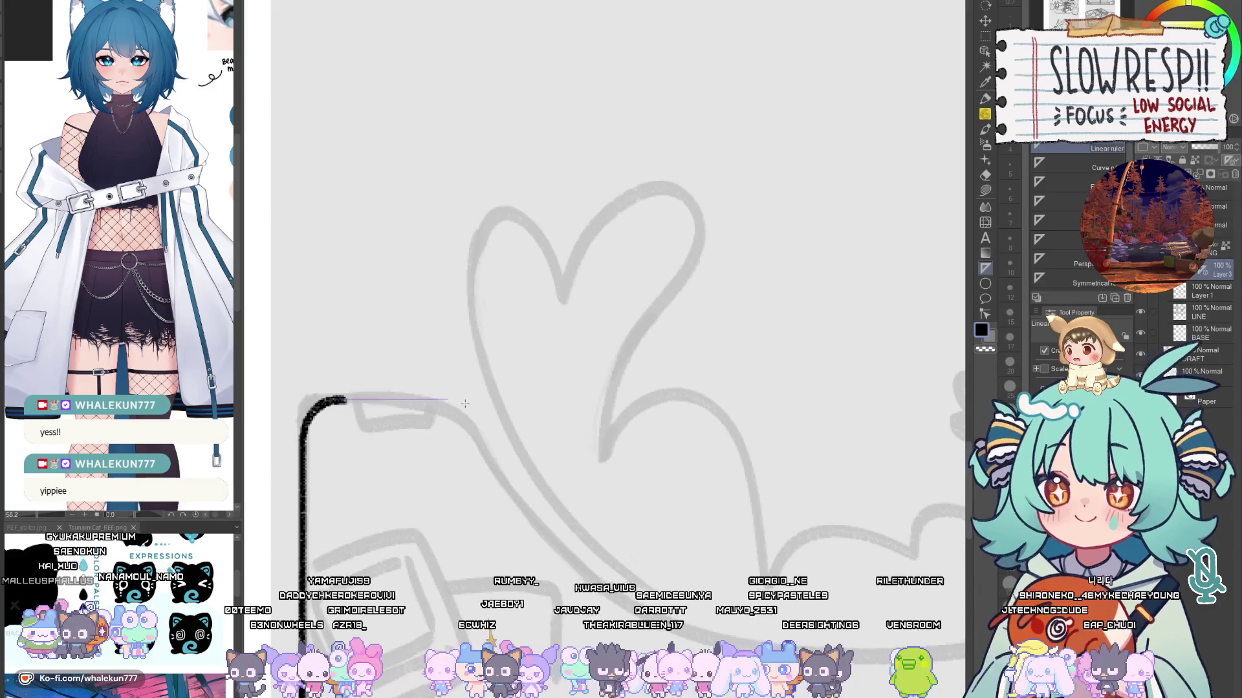
pyautogui.press('p')
pyautogui.moveTo(334, 399); pyautogui.dragTo(451, 398)
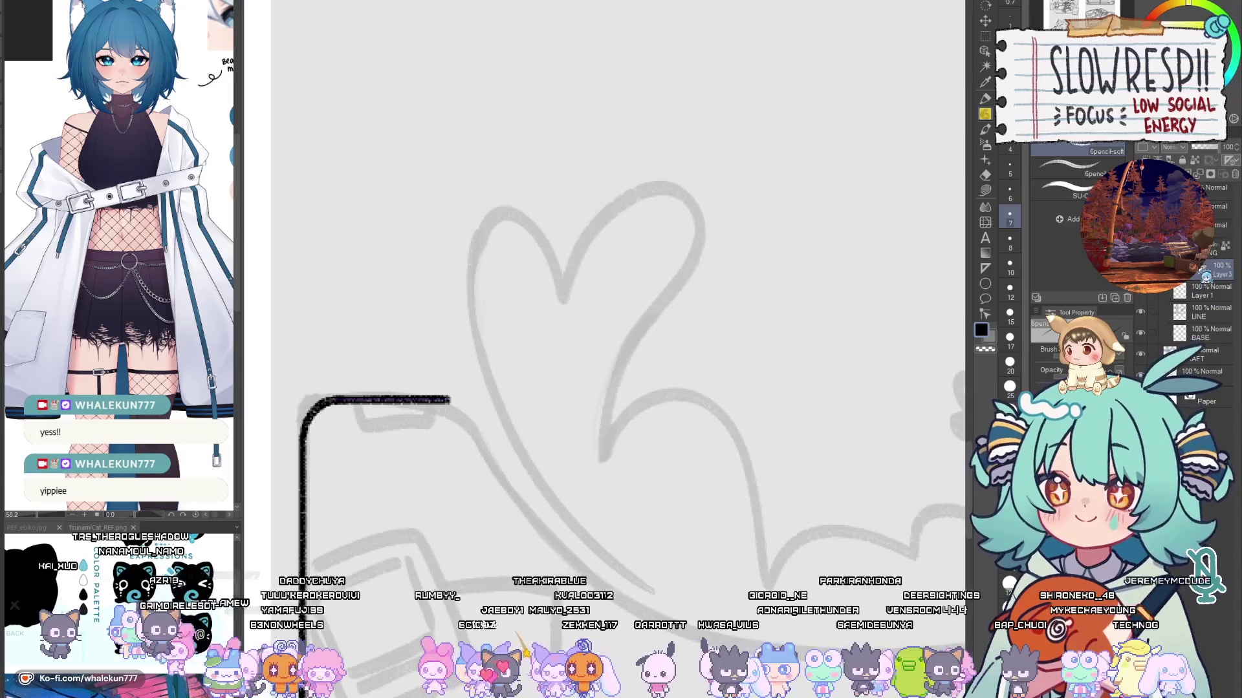
# Step: Ink the top-right edge stub along a new ruler, then undo it to redraw
pyautogui.scroll(-5, 605, 278)
pyautogui.hscroll(3, 605, 279)
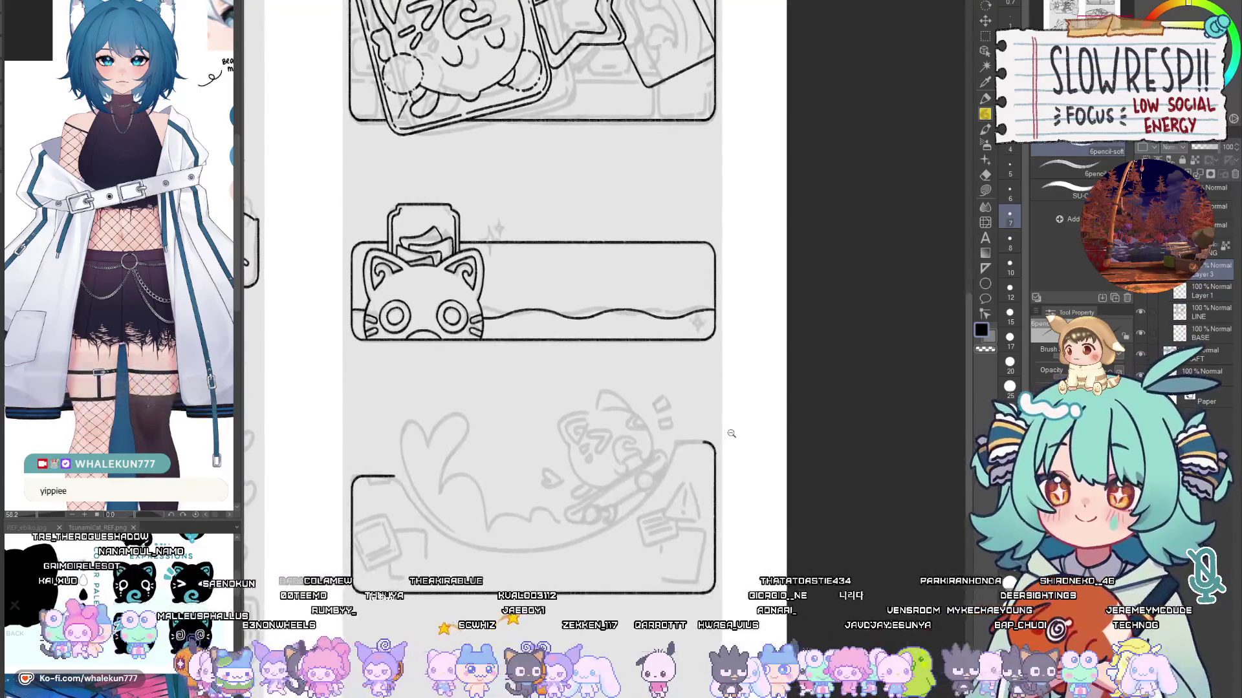
pyautogui.scroll(4, 761, 466)
pyautogui.press('u')
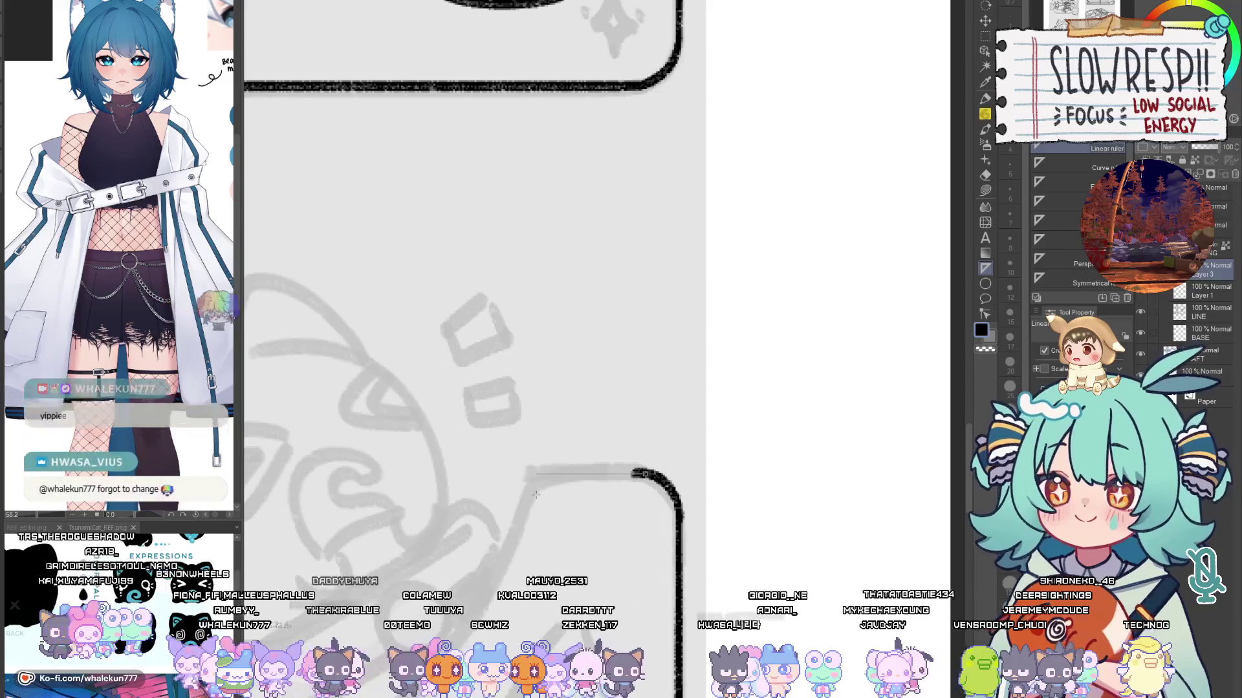
pyautogui.moveTo(633, 476); pyautogui.dragTo(544, 479)
pyautogui.press('p')
pyautogui.moveTo(646, 474); pyautogui.dragTo(537, 480)
pyautogui.hotkey('ctrl', 'z')
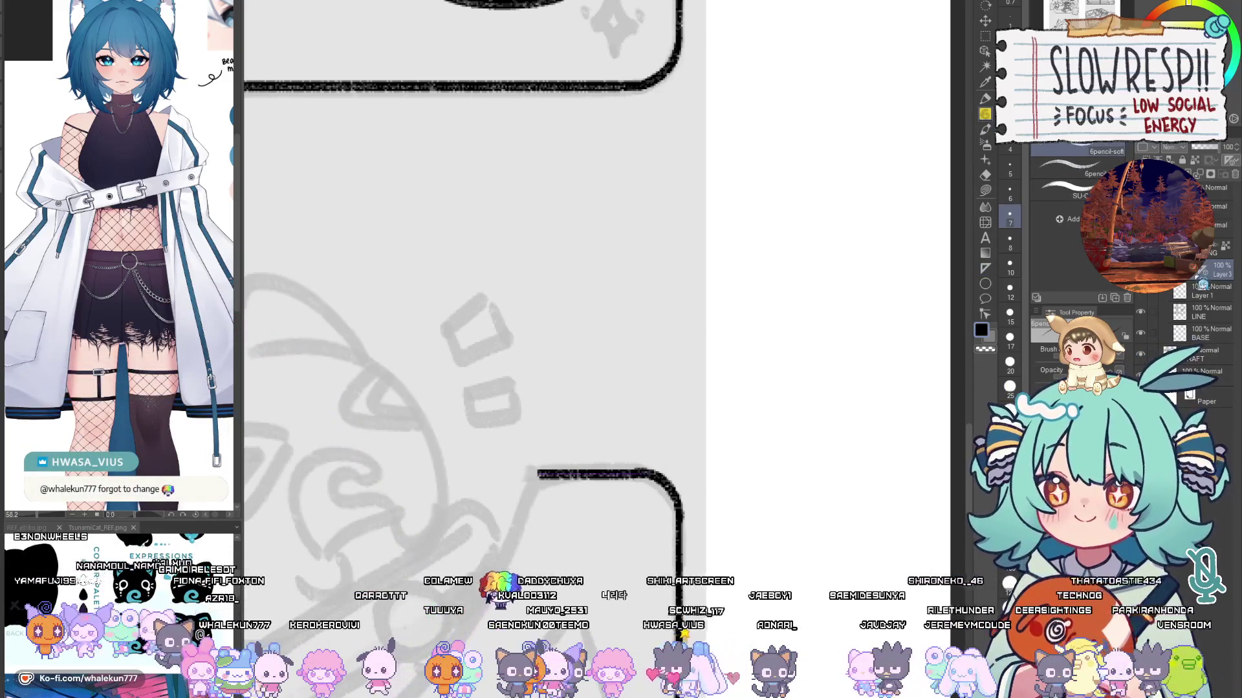
# Step: Frame the heart, fix the edge stroke's curved end, and rotate, reset and mirror the view
pyautogui.moveTo(658, 457); pyautogui.dragTo(749, 439)
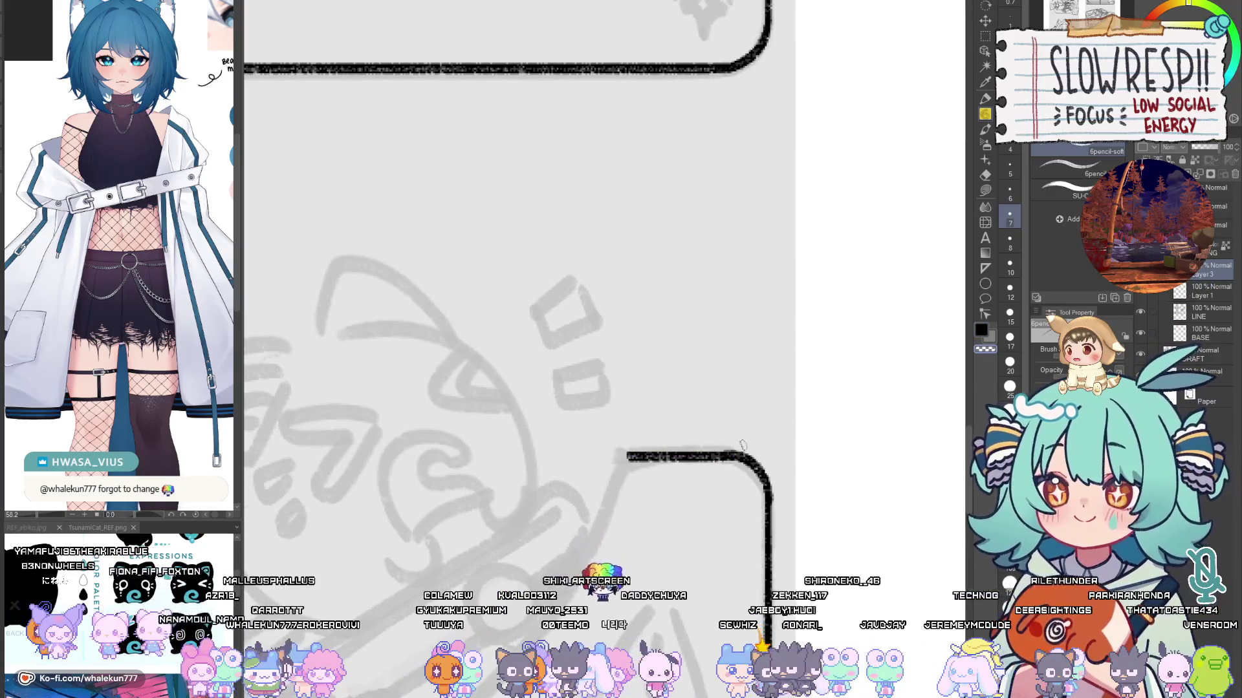
pyautogui.scroll(-3, 729, 510)
pyautogui.moveTo(729, 510)
pyautogui.mouseDown()
pyautogui.moveTo(729, 441)
pyautogui.moveTo(729, 525)
pyautogui.moveTo(703, 499)
pyautogui.moveTo(783, 500)
pyautogui.mouseUp()
pyautogui.click(481, 338)
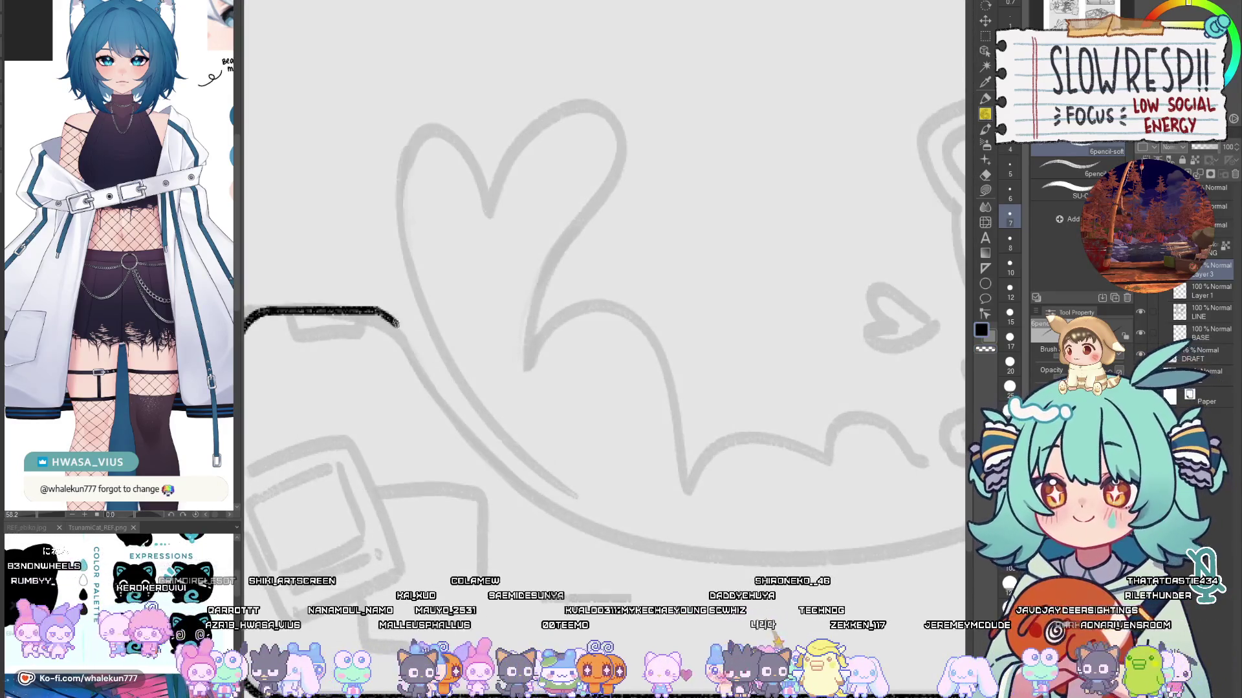
pyautogui.hotkey('ctrl', 'z')
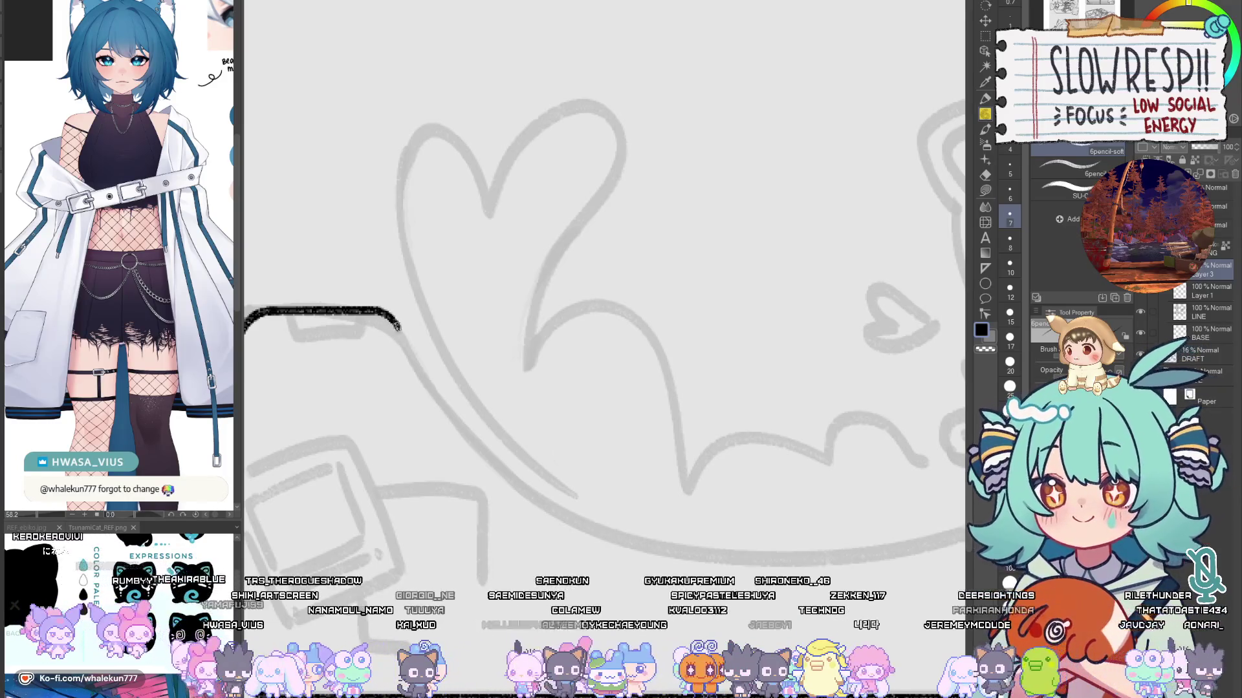
pyautogui.moveTo(400, 328); pyautogui.dragTo(424, 373)
pyautogui.press('h')
pyautogui.press('h')
pyautogui.hotkey('ctrl', 'z')
pyautogui.moveTo(788, 518); pyautogui.dragTo(706, 546)
pyautogui.hotkey('ctrl', '0')
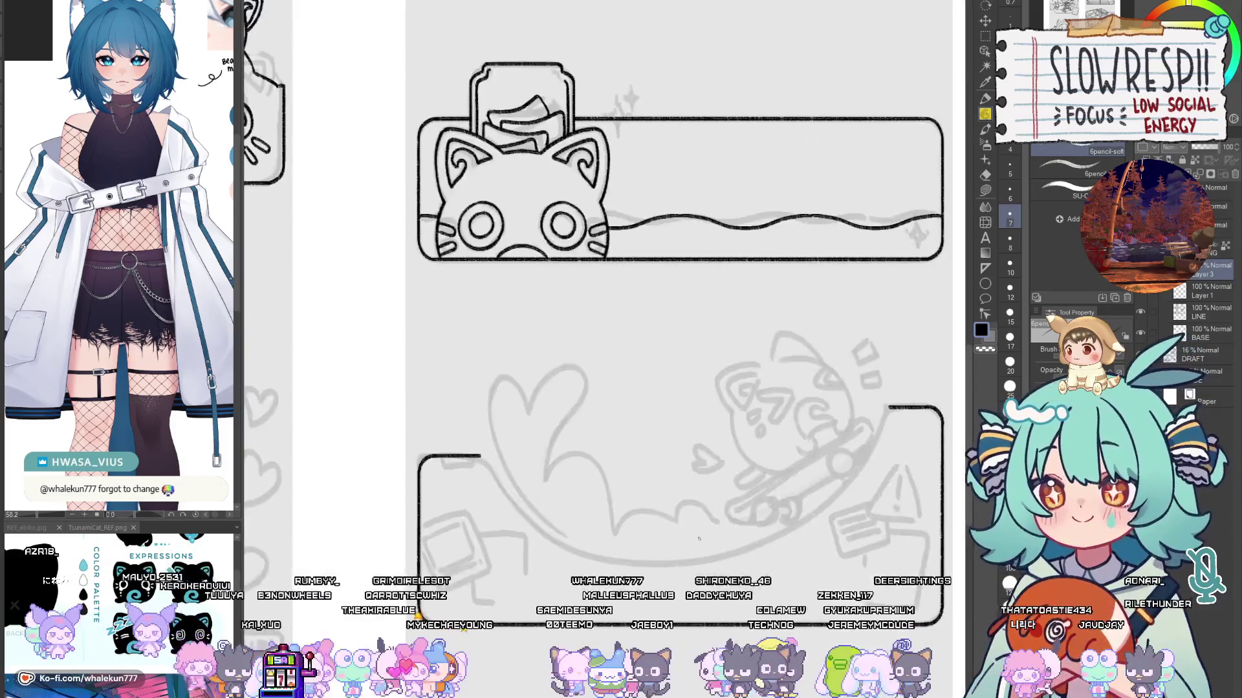
pyautogui.press('h')
pyautogui.press('h')
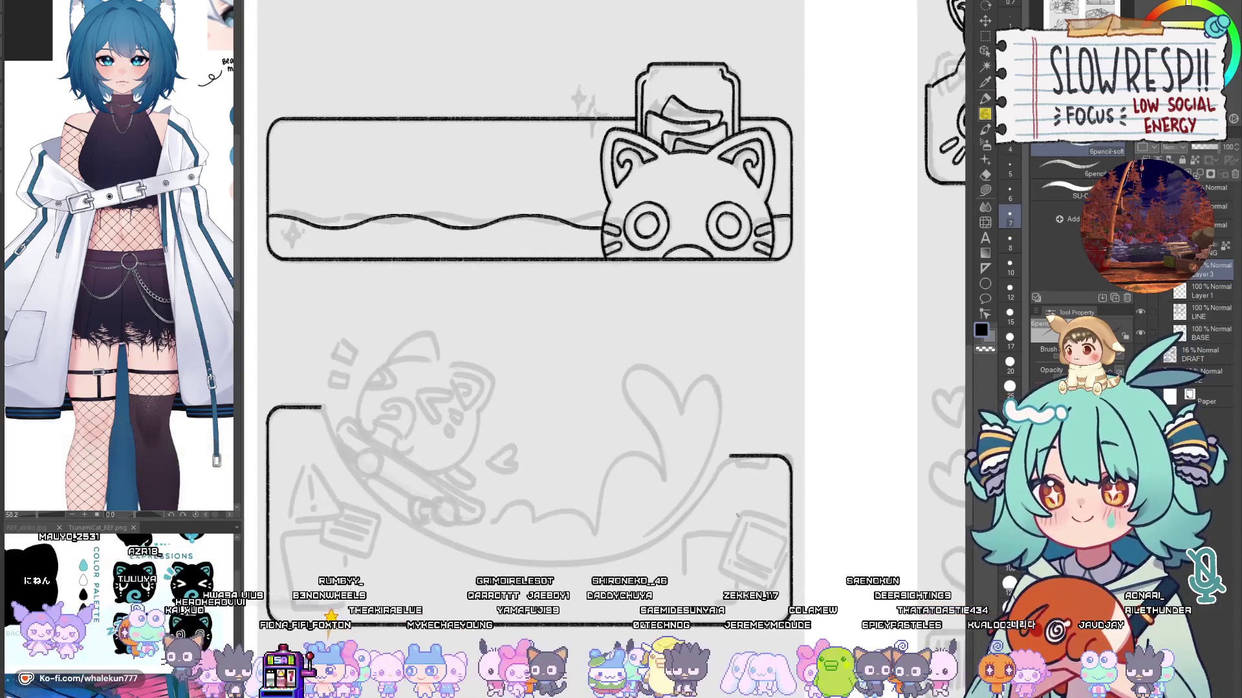
pyautogui.press('h')
pyautogui.moveTo(793, 532)
pyautogui.mouseDown()
pyautogui.moveTo(762, 531)
pyautogui.moveTo(771, 392)
pyautogui.moveTo(708, 497)
pyautogui.moveTo(654, 528)
pyautogui.mouseUp()
pyautogui.scroll(3, 762, 532)
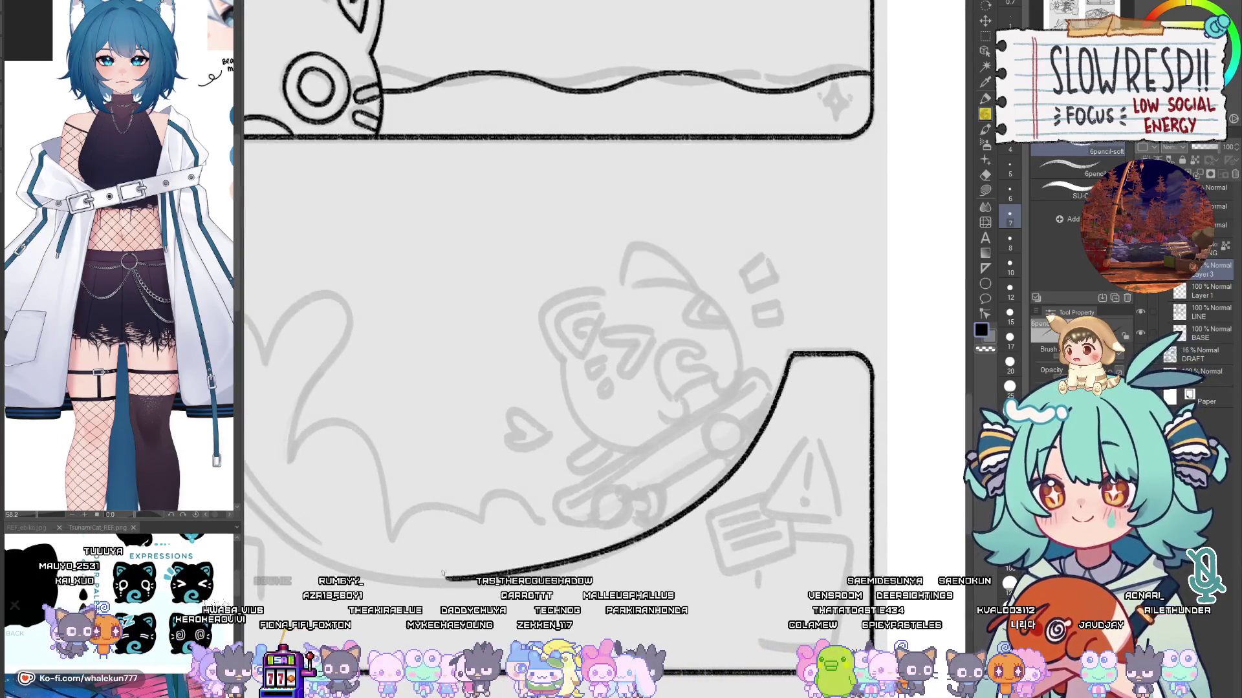
# Step: Repeatedly draw and undo the curved ink line sweeping under the heart
pyautogui.hotkey('ctrl', 'z')
pyautogui.moveTo(583, 496); pyautogui.dragTo(718, 428)
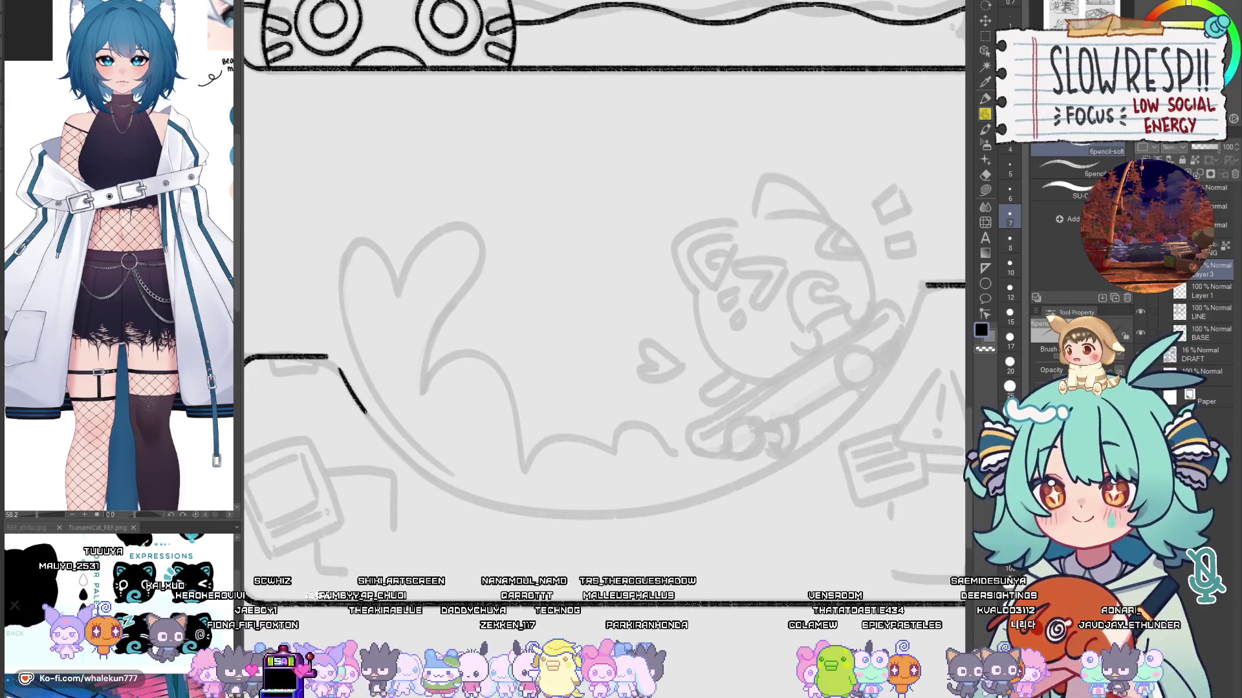
pyautogui.moveTo(357, 402); pyautogui.dragTo(490, 505)
pyautogui.hotkey('ctrl', 'z')
pyautogui.moveTo(339, 372)
pyautogui.mouseDown()
pyautogui.moveTo(374, 421)
pyautogui.moveTo(557, 517)
pyautogui.moveTo(425, 474)
pyautogui.moveTo(559, 518)
pyautogui.moveTo(456, 496)
pyautogui.moveTo(573, 518)
pyautogui.mouseUp()
pyautogui.hotkey('ctrl', 'z')
pyautogui.hotkey('ctrl', 'z')
pyautogui.hotkey('ctrl', 'z')
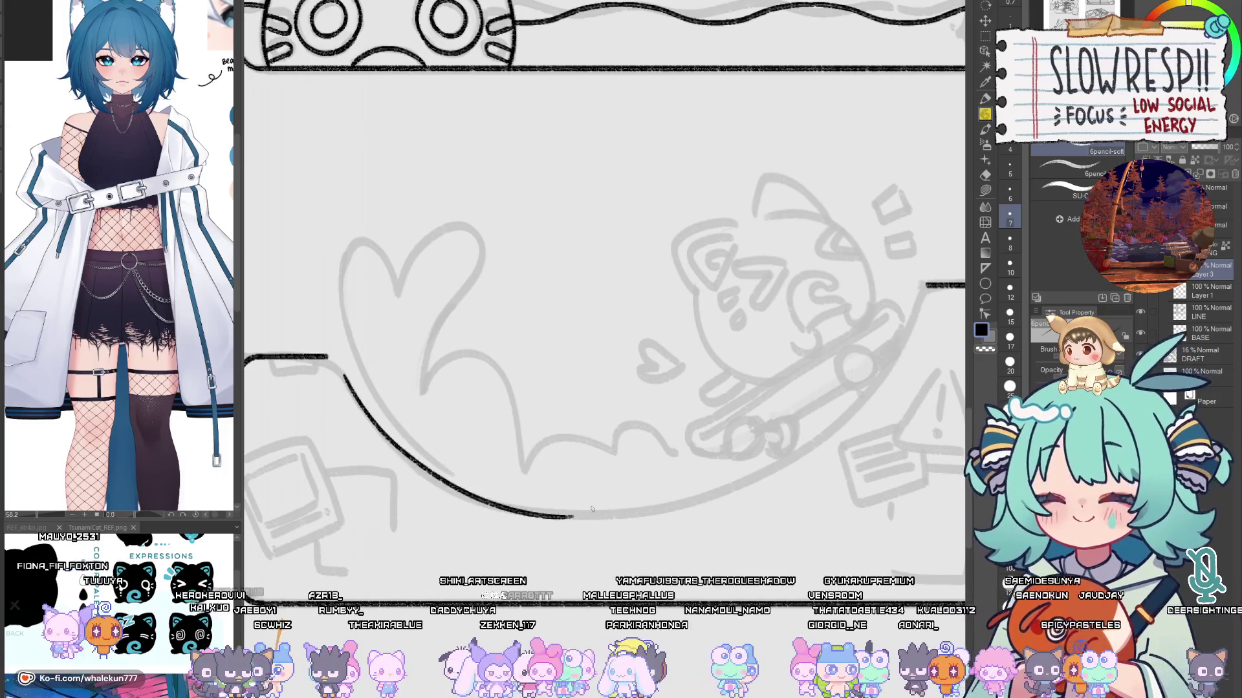
pyautogui.hotkey('ctrl', 'z')
pyautogui.moveTo(342, 374)
pyautogui.mouseDown()
pyautogui.moveTo(569, 520)
pyautogui.moveTo(352, 391)
pyautogui.moveTo(551, 514)
pyautogui.mouseUp()
pyautogui.hotkey('ctrl', 'z')
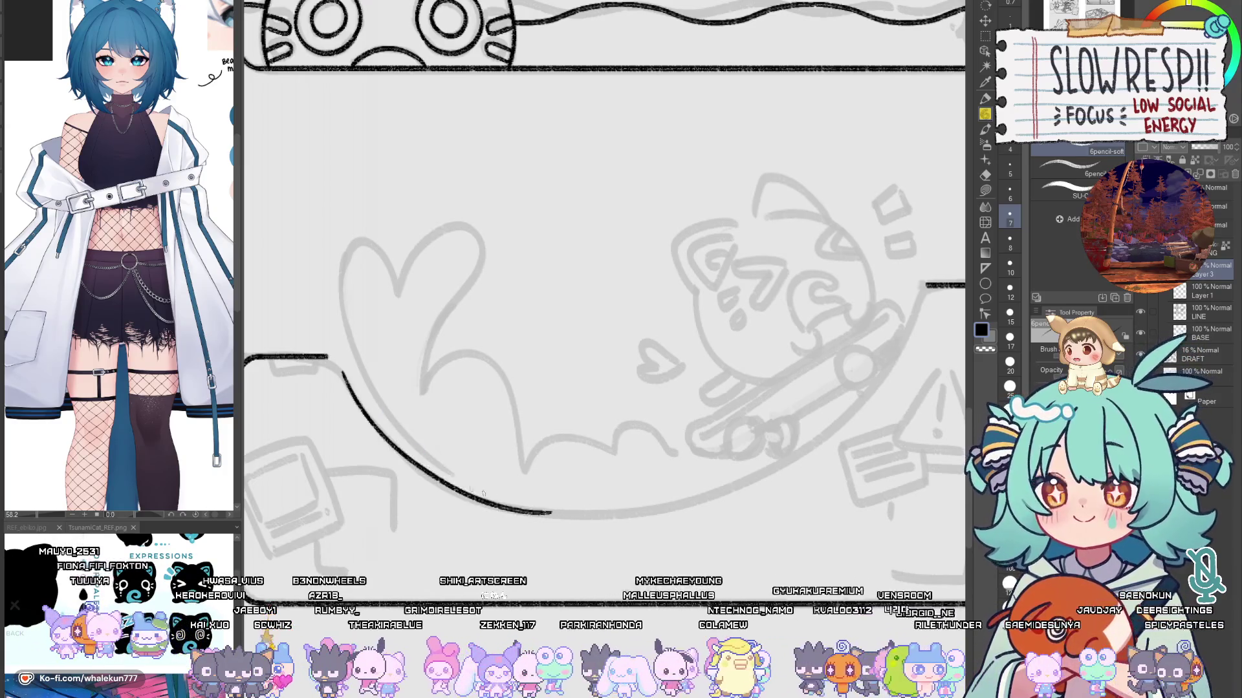
pyautogui.hotkey('ctrl', 'z')
pyautogui.moveTo(342, 375); pyautogui.dragTo(559, 518)
pyautogui.hotkey('ctrl', 'z')
pyautogui.moveTo(341, 375); pyautogui.dragTo(584, 518)
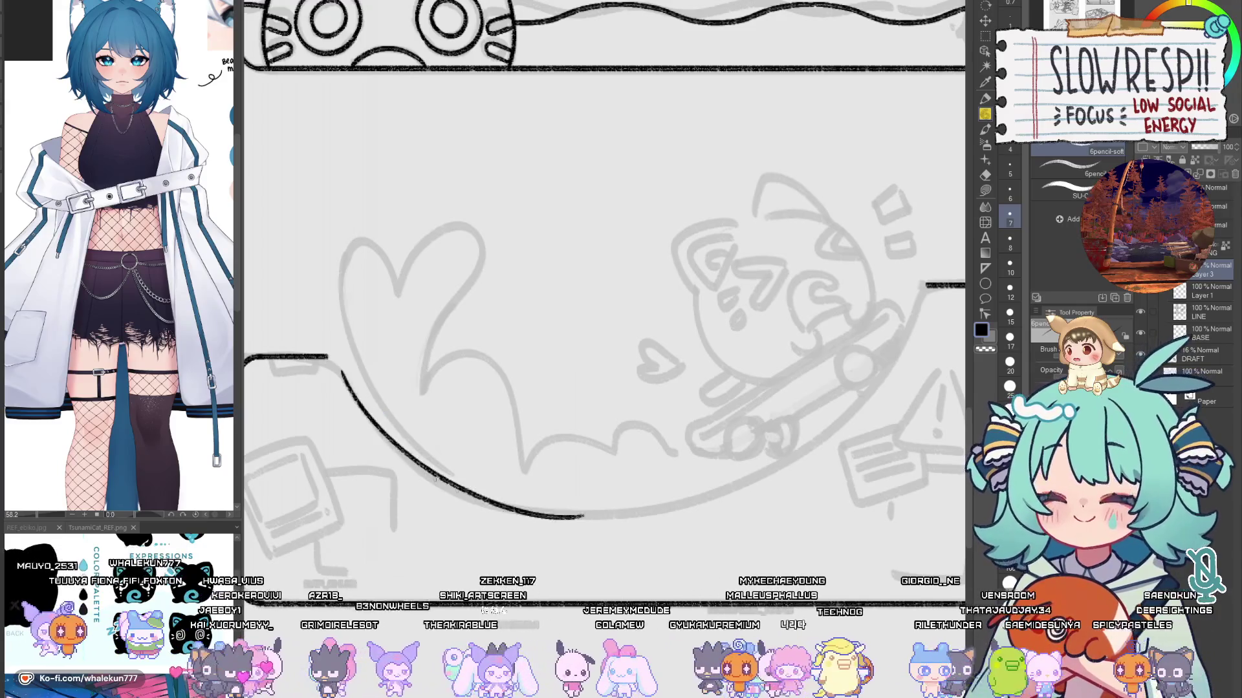
pyautogui.hotkey('ctrl', 'z')
pyautogui.scroll(-3, 358, 374)
pyautogui.scroll(3, 357, 373)
pyautogui.moveTo(307, 359)
pyautogui.mouseDown()
pyautogui.moveTo(550, 509)
pyautogui.moveTo(534, 506)
pyautogui.mouseUp()
pyautogui.hotkey('ctrl', 'z')
pyautogui.hotkey('ctrl', 'z')
pyautogui.moveTo(307, 359); pyautogui.dragTo(551, 508)
pyautogui.hotkey('ctrl', 'z')
pyautogui.moveTo(428, 408); pyautogui.dragTo(456, 446)
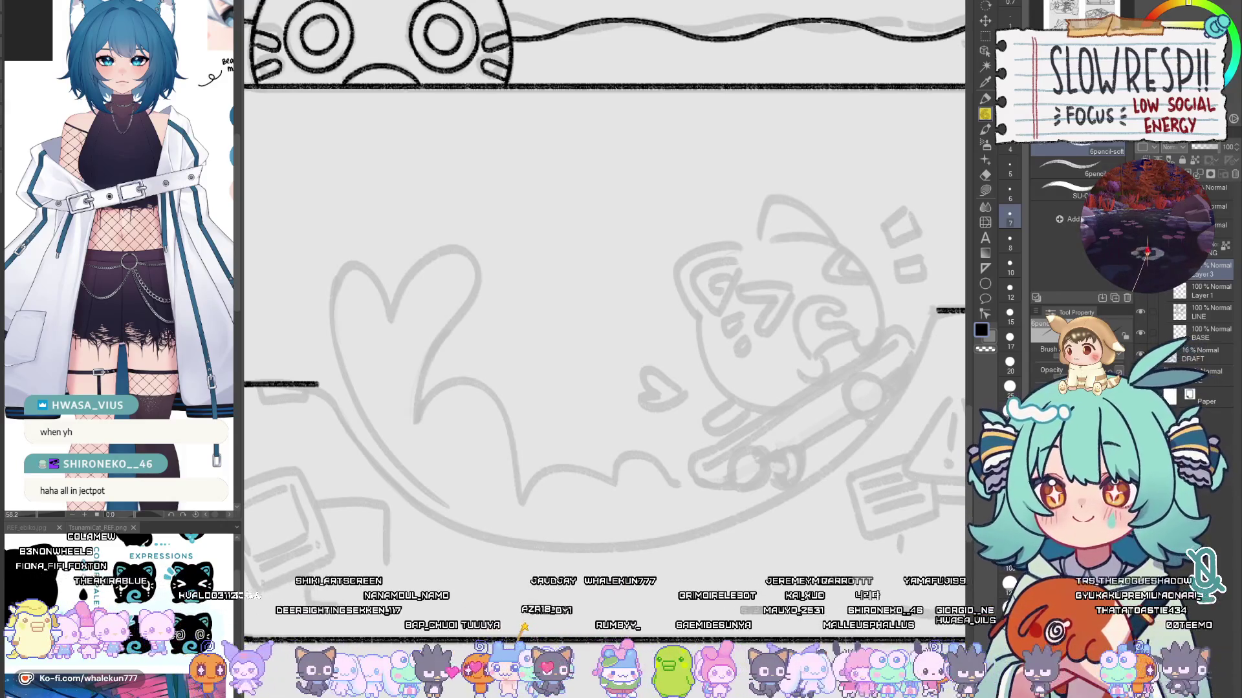
# Step: Draw and undo successive curves from the panel's left corner beneath the sketch
pyautogui.moveTo(647, 422); pyautogui.dragTo(757, 361)
pyautogui.moveTo(443, 335)
pyautogui.mouseDown()
pyautogui.moveTo(603, 481)
pyautogui.moveTo(514, 434)
pyautogui.moveTo(643, 487)
pyautogui.mouseUp()
pyautogui.hotkey('ctrl', 'z')
pyautogui.hotkey('ctrl', 'z')
pyautogui.hotkey('ctrl', 'z')
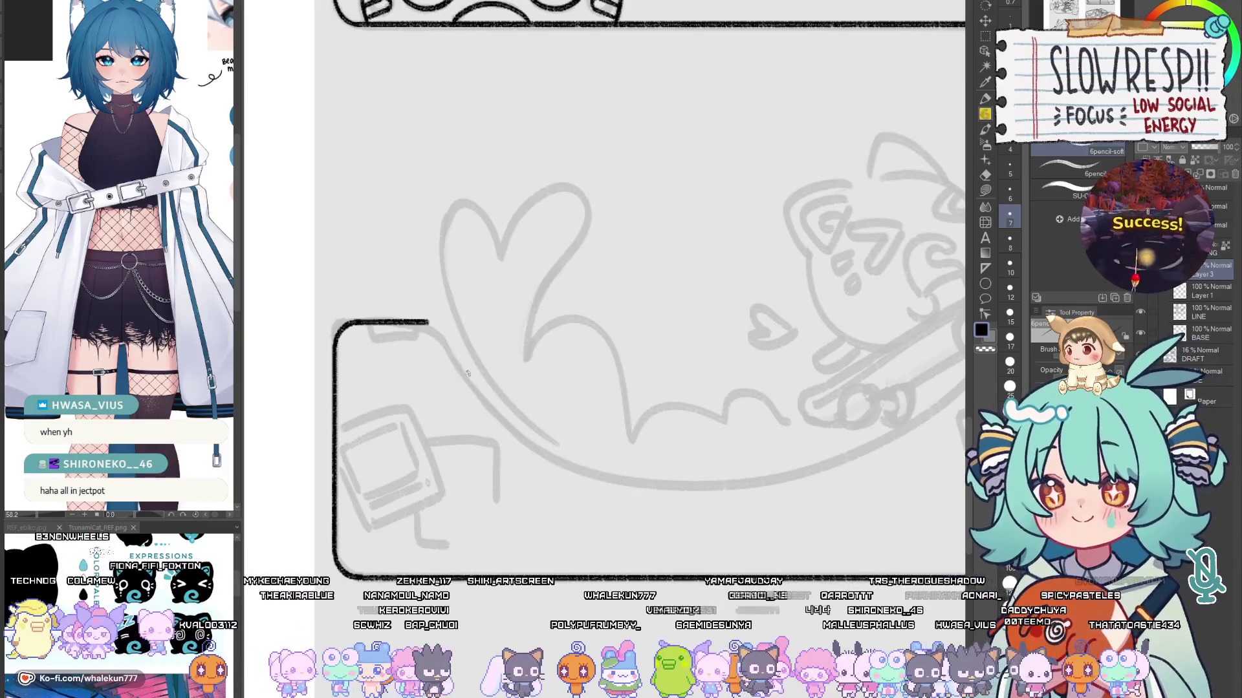
pyautogui.moveTo(443, 340); pyautogui.dragTo(660, 490)
pyautogui.hotkey('ctrl', 'z')
pyautogui.moveTo(443, 340); pyautogui.dragTo(678, 489)
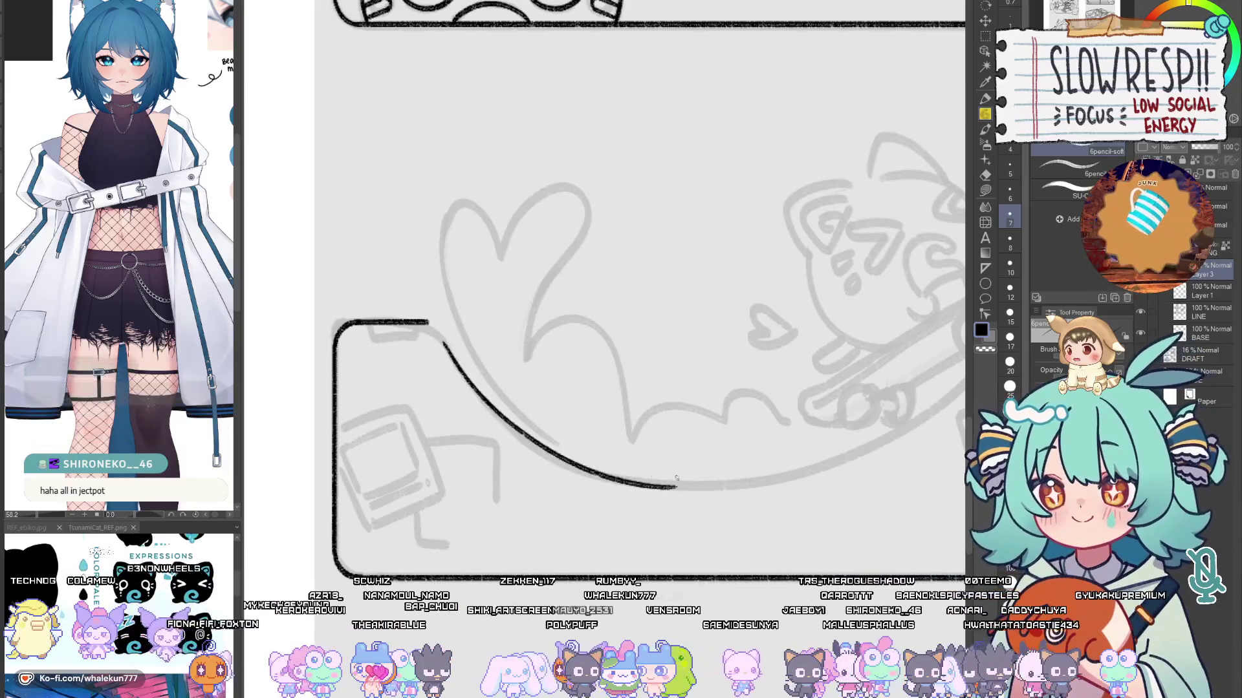
pyautogui.hotkey('ctrl', 'z')
pyautogui.moveTo(446, 343); pyautogui.dragTo(695, 485)
pyautogui.hotkey('ctrl', 'z')
pyautogui.moveTo(445, 343); pyautogui.dragTo(656, 485)
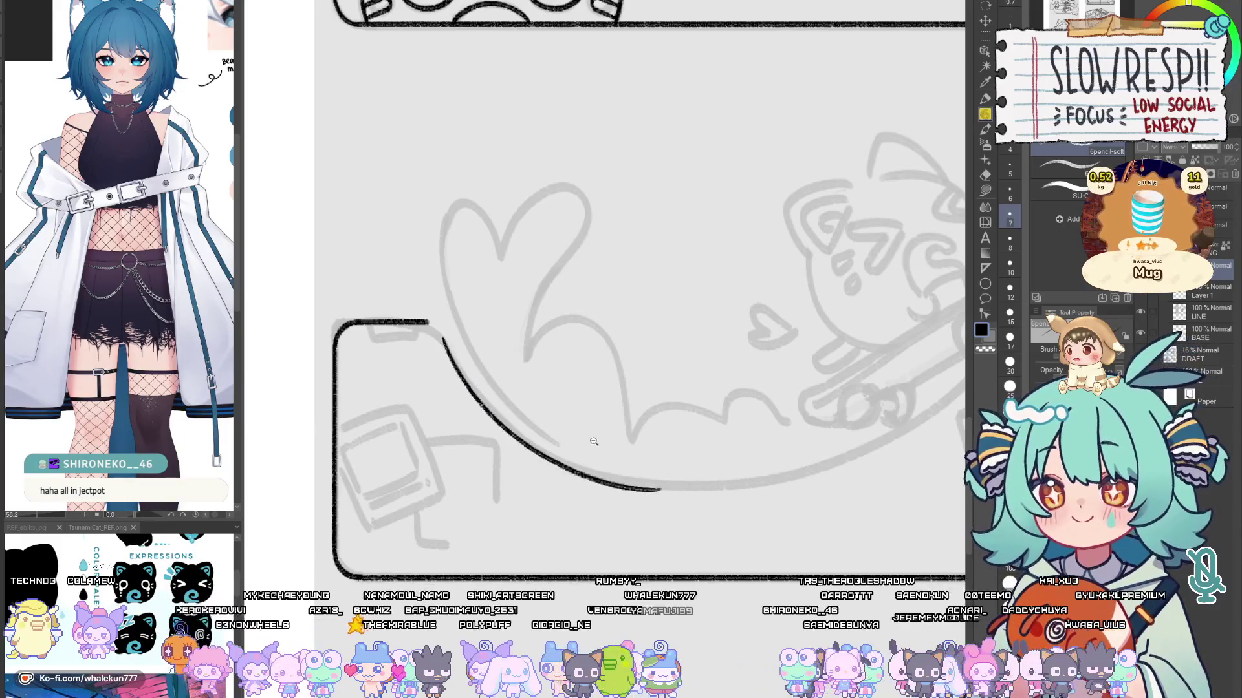
pyautogui.scroll(-3, 445, 410)
pyautogui.scroll(1, 445, 410)
pyautogui.hotkey('ctrl', 'z')
pyautogui.moveTo(392, 374)
pyautogui.mouseDown()
pyautogui.moveTo(611, 488)
pyautogui.moveTo(427, 428)
pyautogui.moveTo(606, 490)
pyautogui.moveTo(453, 447)
pyautogui.moveTo(606, 486)
pyautogui.mouseUp()
pyautogui.hotkey('ctrl', 'z')
pyautogui.hotkey('ctrl', 'z')
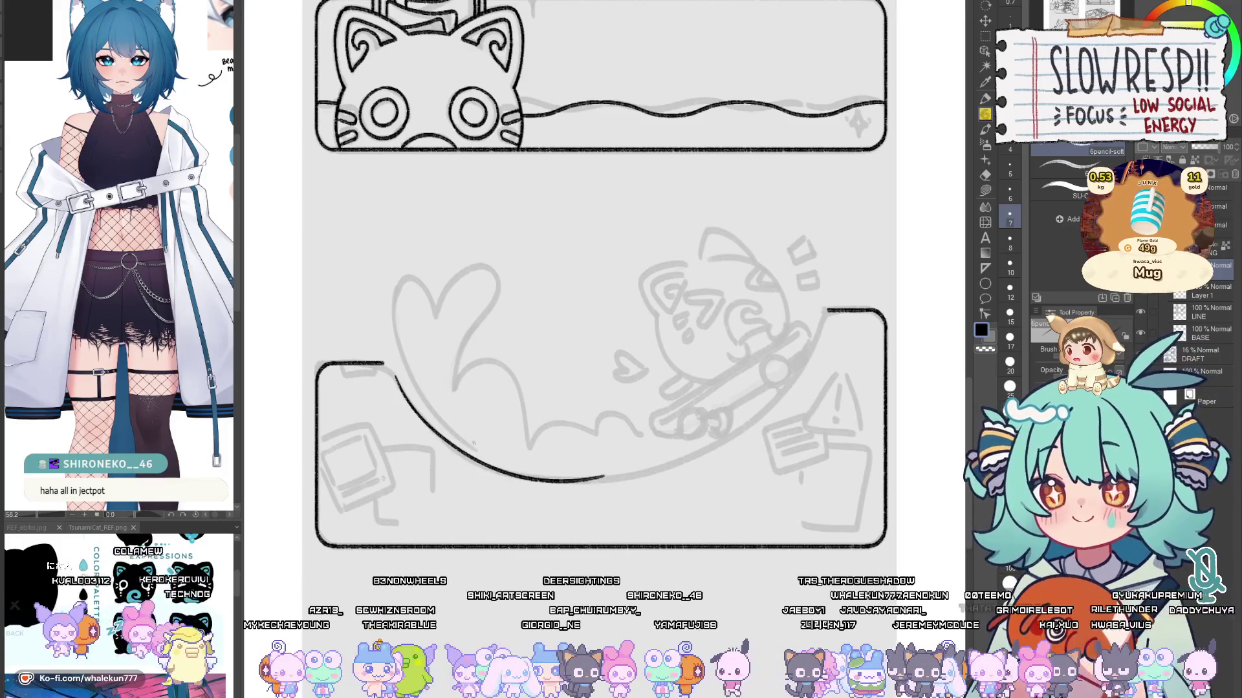
# Step: Redraw the long corner curve several times, mirroring the view to check it
pyautogui.hotkey('ctrl', 'z')
pyautogui.scroll(2, 397, 394)
pyautogui.moveTo(378, 353); pyautogui.dragTo(548, 527)
pyautogui.hotkey('ctrl', 'z')
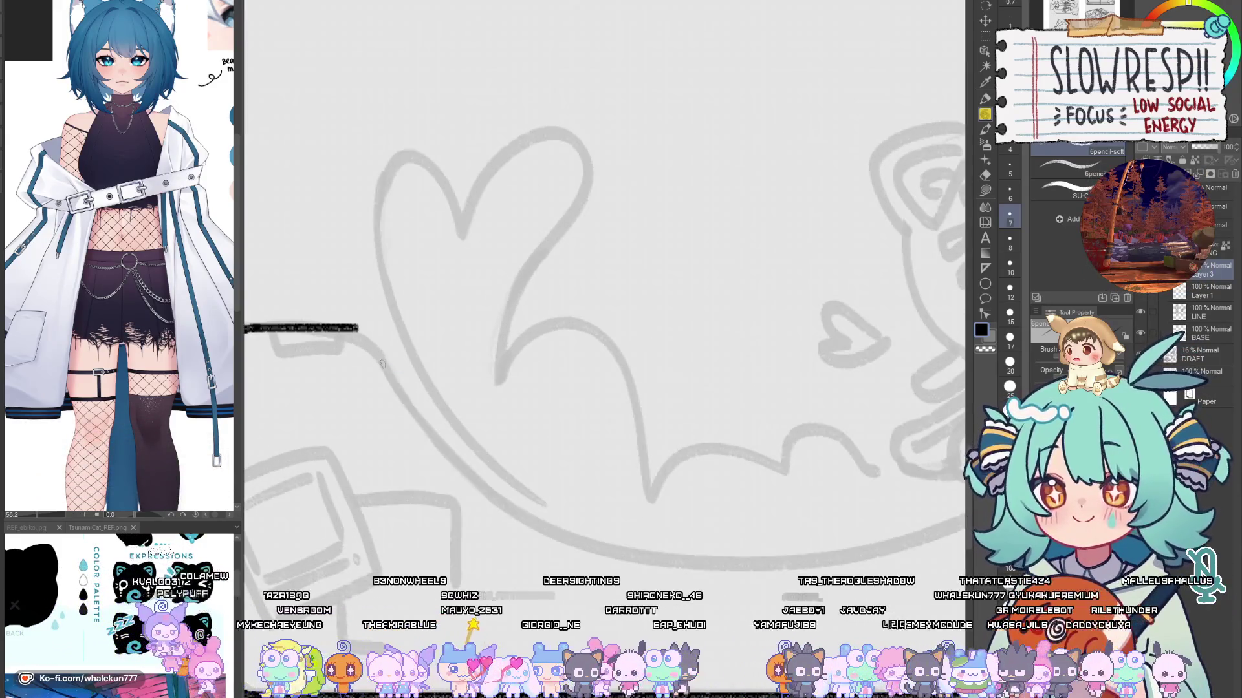
pyautogui.moveTo(378, 353); pyautogui.dragTo(647, 547)
pyautogui.hotkey('ctrl', 'z')
pyautogui.moveTo(380, 357); pyautogui.dragTo(652, 551)
pyautogui.press('h')
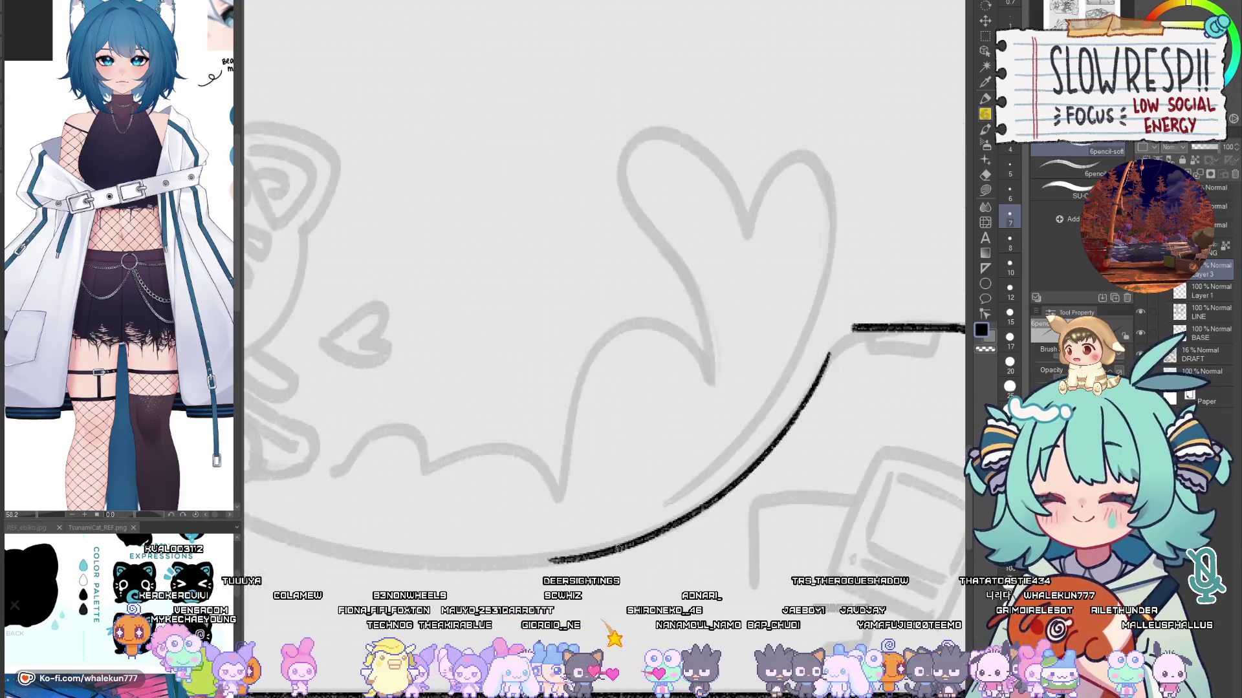
pyautogui.scroll(-3, 627, 444)
pyautogui.scroll(2, 344, 376)
pyautogui.moveTo(347, 314)
pyautogui.mouseDown()
pyautogui.moveTo(548, 534)
pyautogui.moveTo(469, 475)
pyautogui.moveTo(608, 528)
pyautogui.mouseUp()
pyautogui.hotkey('ctrl', 'z')
pyautogui.hotkey('ctrl', 'z')
pyautogui.hotkey('ctrl', 'z')
pyautogui.moveTo(347, 314); pyautogui.dragTo(618, 526)
pyautogui.hotkey('ctrl', 'z')
pyautogui.moveTo(347, 313)
pyautogui.mouseDown()
pyautogui.moveTo(356, 336)
pyautogui.moveTo(576, 531)
pyautogui.moveTo(359, 346)
pyautogui.moveTo(600, 527)
pyautogui.moveTo(355, 328)
pyautogui.moveTo(611, 527)
pyautogui.mouseUp()
pyautogui.hotkey('ctrl', 'z')
pyautogui.hotkey('ctrl', 'z')
pyautogui.hotkey('ctrl', 'z')
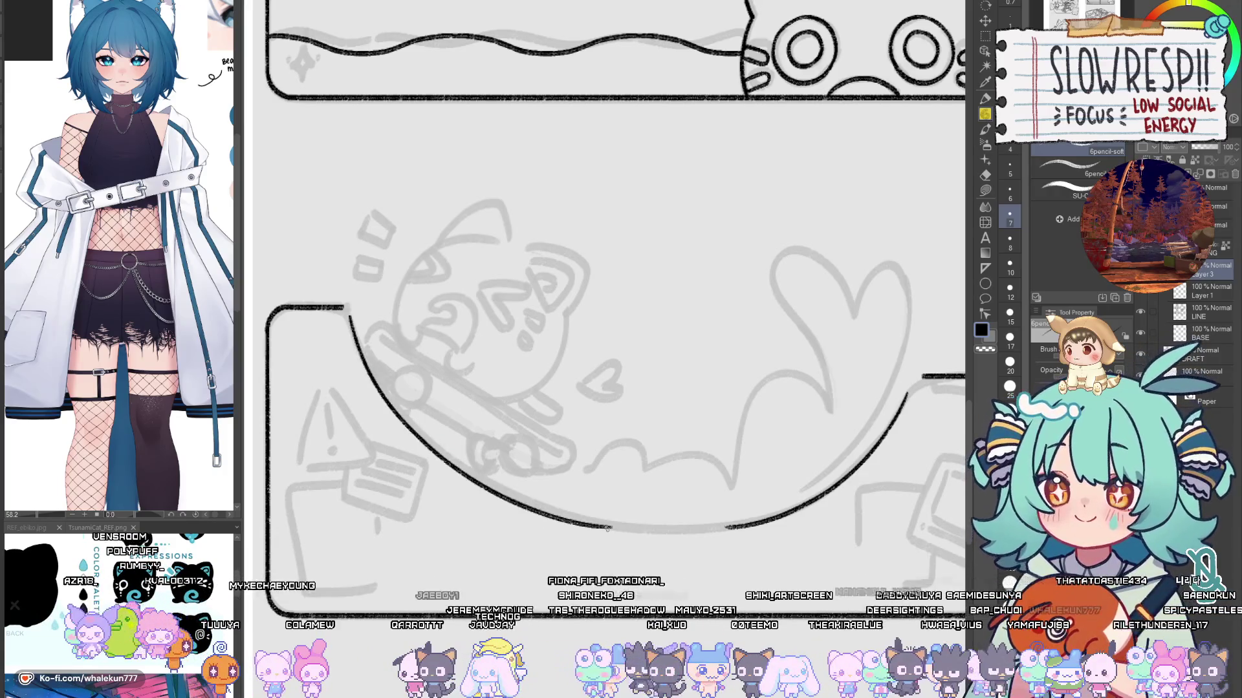
# Step: Redraw the bottom panel's curved outline from its corner until it sits right
pyautogui.hotkey('ctrl', 'z')
pyautogui.moveTo(347, 315); pyautogui.dragTo(611, 527)
pyautogui.hotkey('ctrl', 'z')
pyautogui.moveTo(348, 314); pyautogui.dragTo(624, 531)
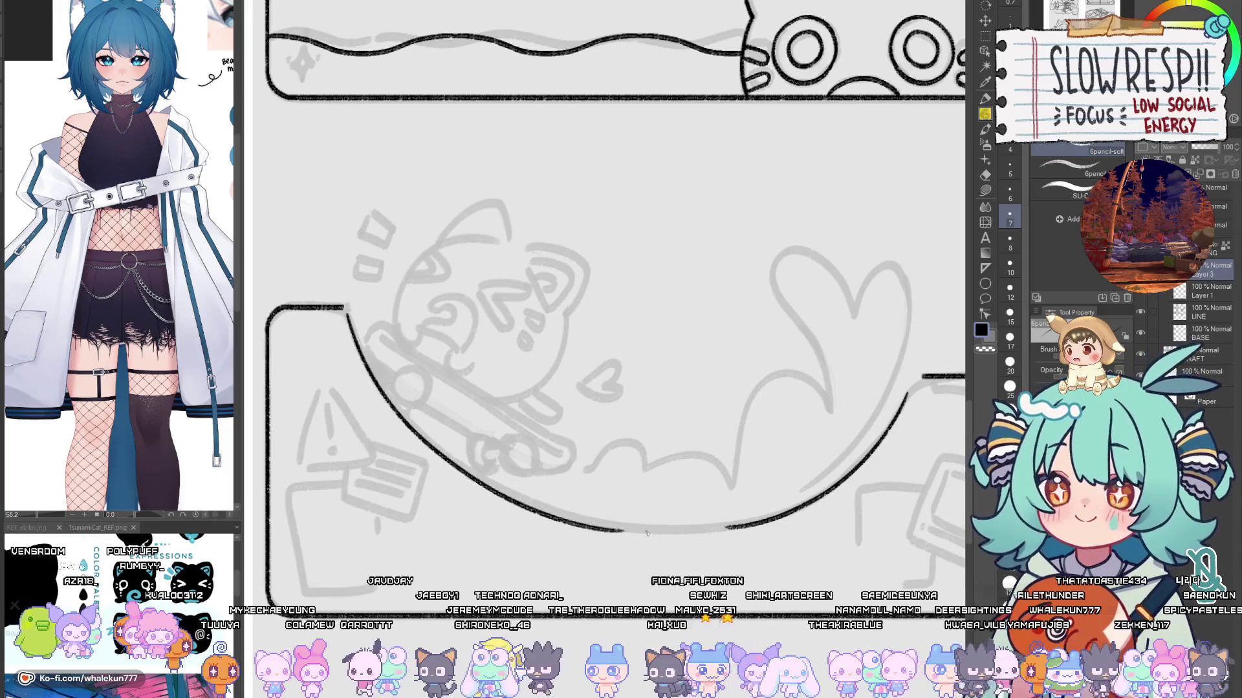
pyautogui.hotkey('ctrl', 'z')
pyautogui.moveTo(347, 314)
pyautogui.mouseDown()
pyautogui.moveTo(621, 534)
pyautogui.moveTo(350, 319)
pyautogui.moveTo(659, 533)
pyautogui.mouseUp()
pyautogui.hotkey('ctrl', 'z')
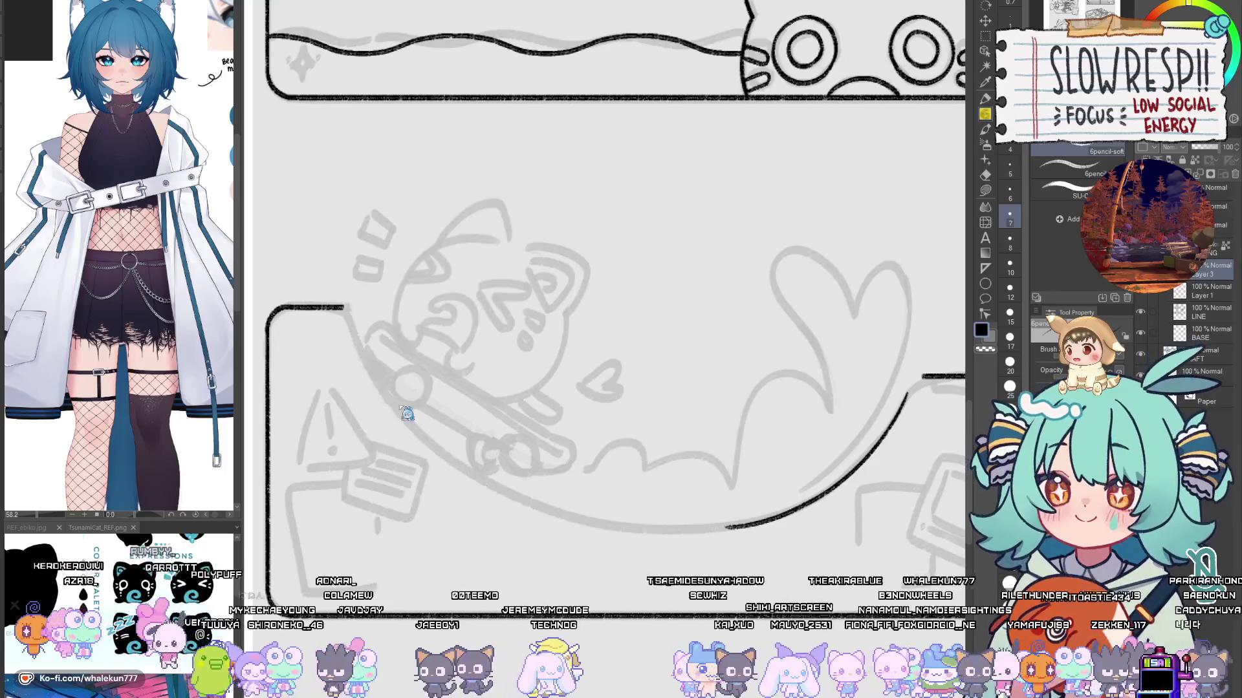
pyautogui.hotkey('ctrl', 'z')
pyautogui.moveTo(347, 314); pyautogui.dragTo(624, 531)
pyautogui.hotkey('ctrl', 'z')
pyautogui.moveTo(347, 315); pyautogui.dragTo(637, 534)
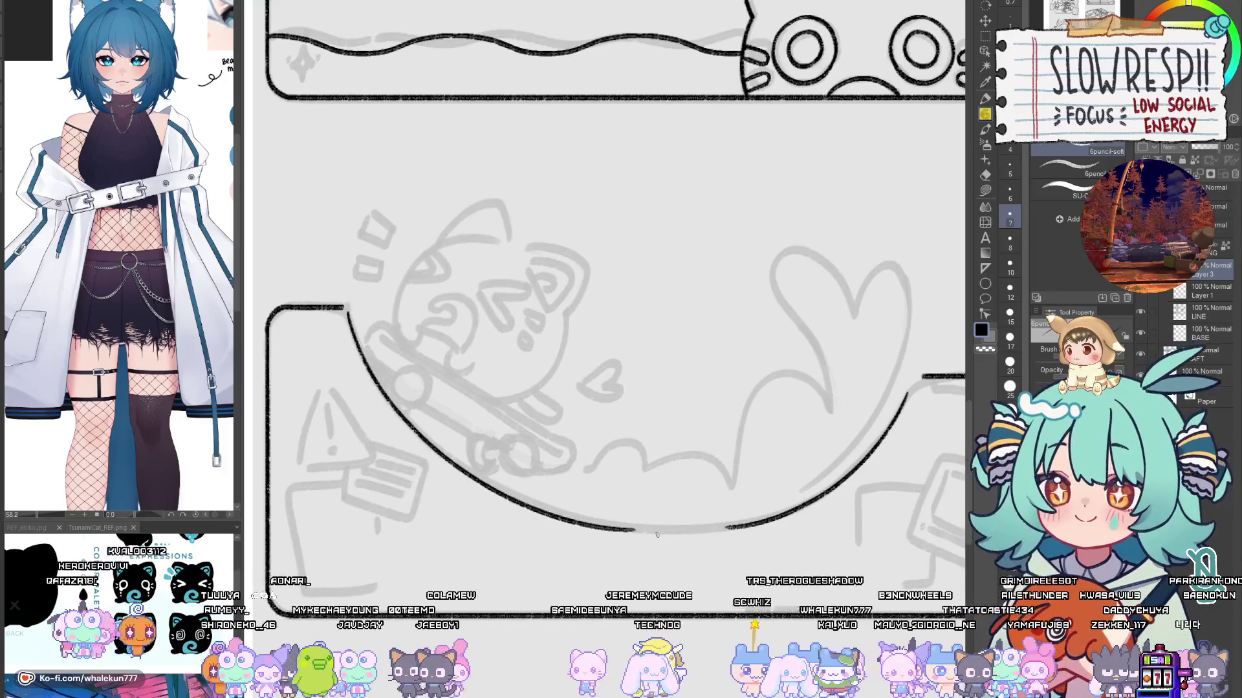
# Step: Flip the canvas horizontally back and forth to check the curve's shape
pyautogui.press('h')
pyautogui.moveTo(605, 484); pyautogui.dragTo(545, 474)
pyautogui.press('h')
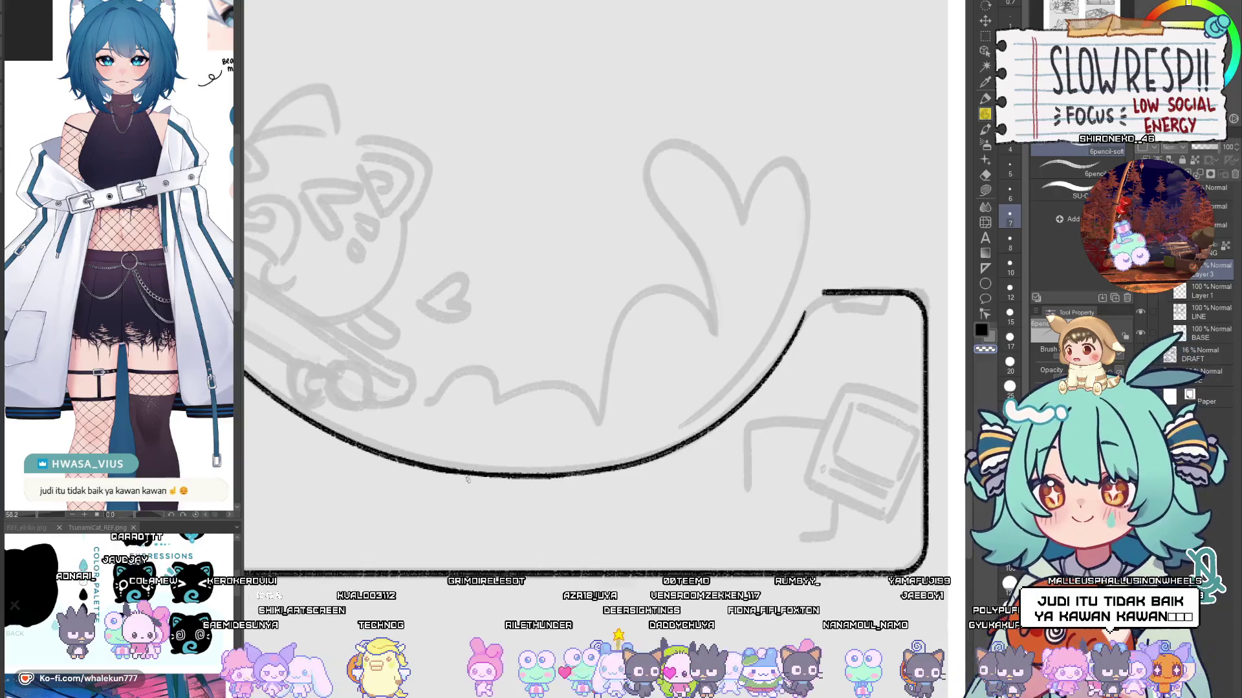
pyautogui.press('h')
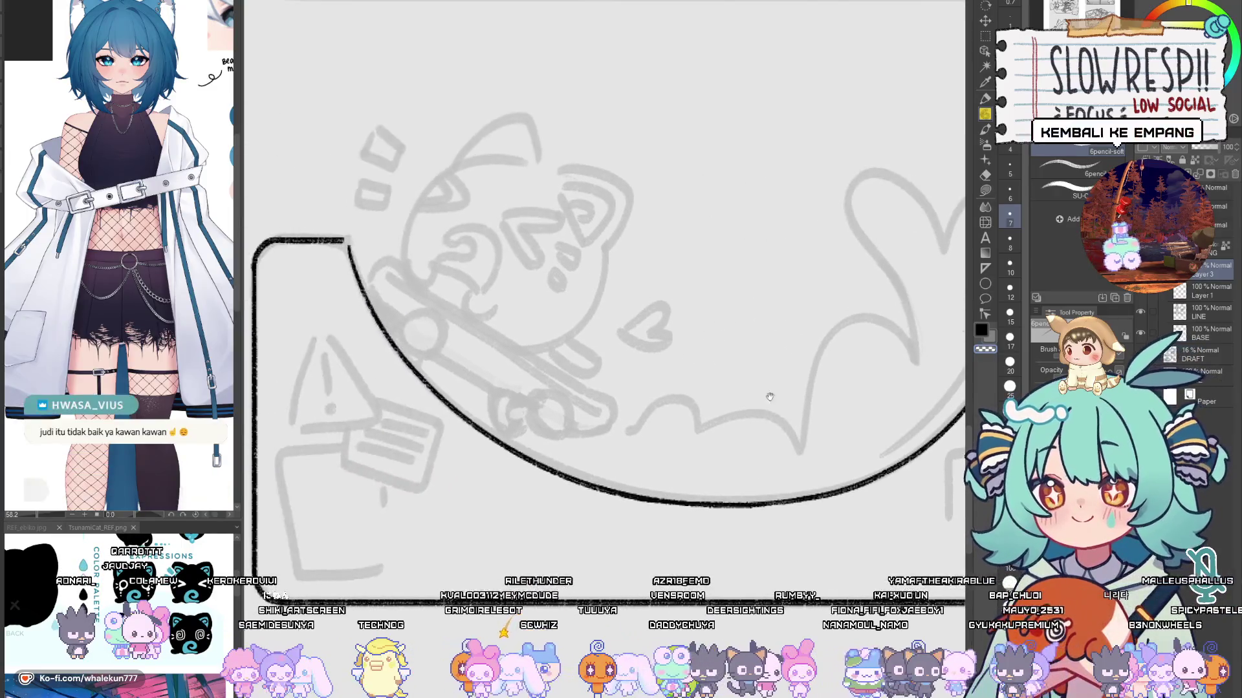
pyautogui.press('h')
pyautogui.scroll(2, 779, 391)
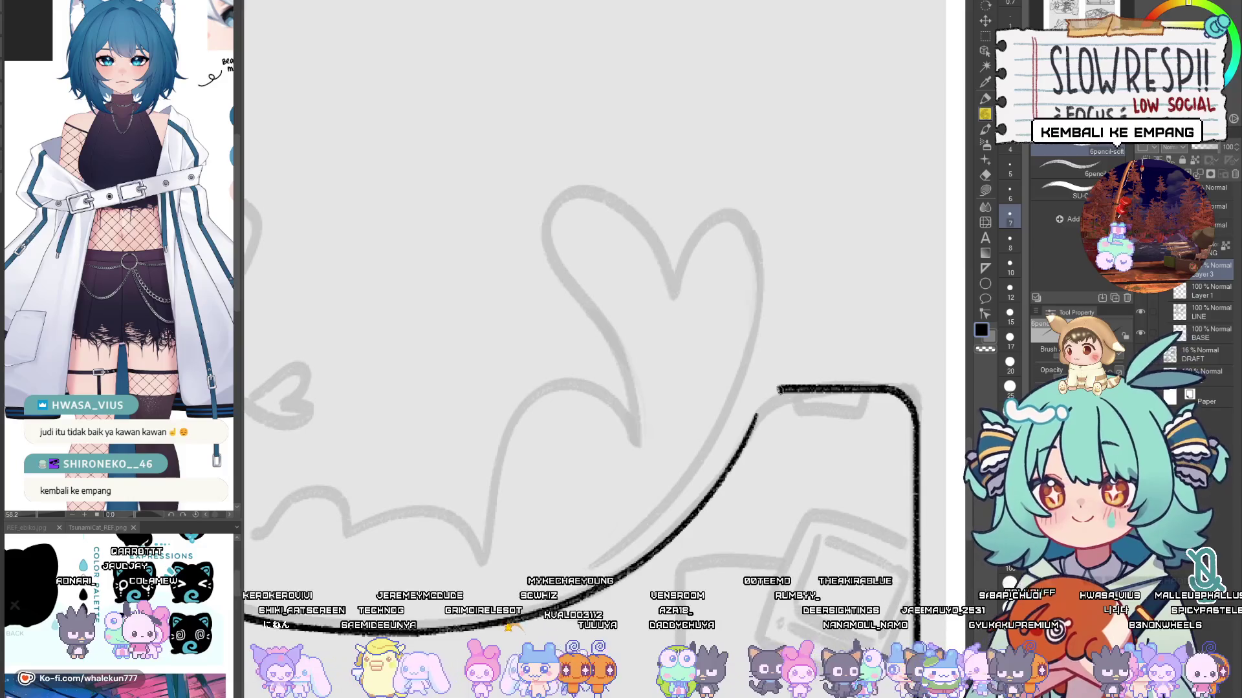
# Step: Try a short stroke joining the curve to the panel's top-left corner
pyautogui.moveTo(779, 391); pyautogui.dragTo(755, 418)
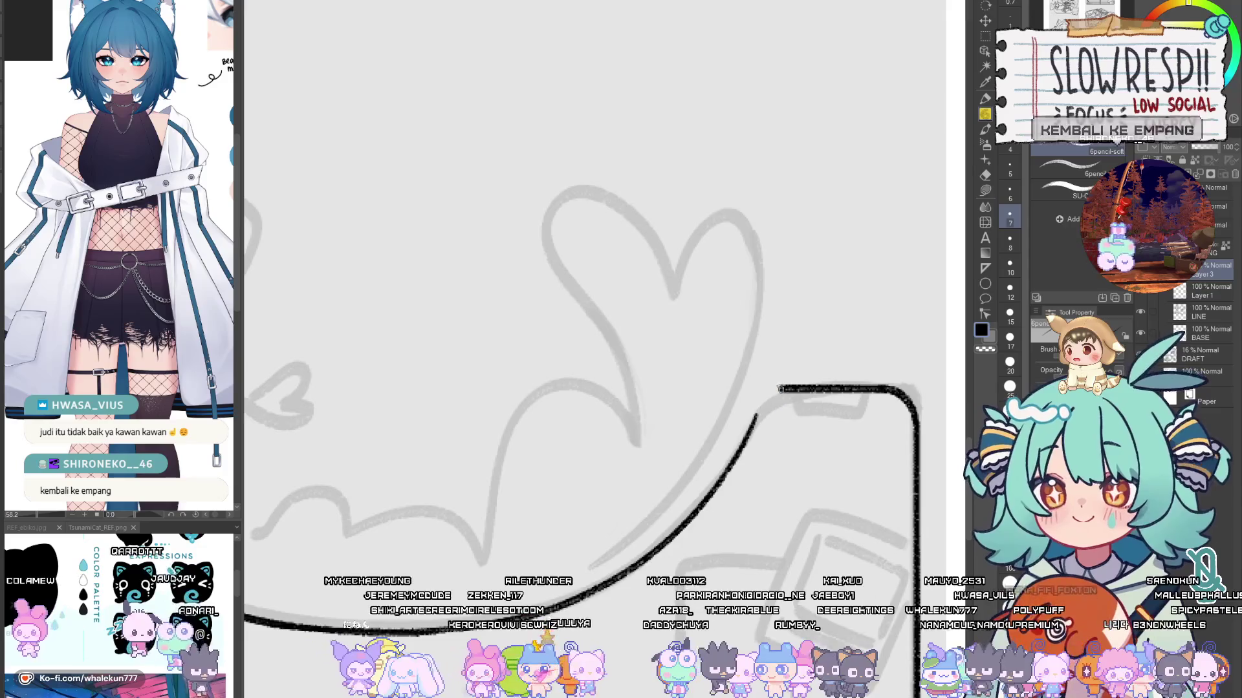
pyautogui.hotkey('ctrl', 'z')
pyautogui.moveTo(781, 388)
pyautogui.mouseDown()
pyautogui.moveTo(747, 443)
pyautogui.moveTo(663, 473)
pyautogui.moveTo(700, 495)
pyautogui.moveTo(635, 477)
pyautogui.mouseUp()
pyautogui.press('h')
pyautogui.press('h')
pyautogui.press('h')
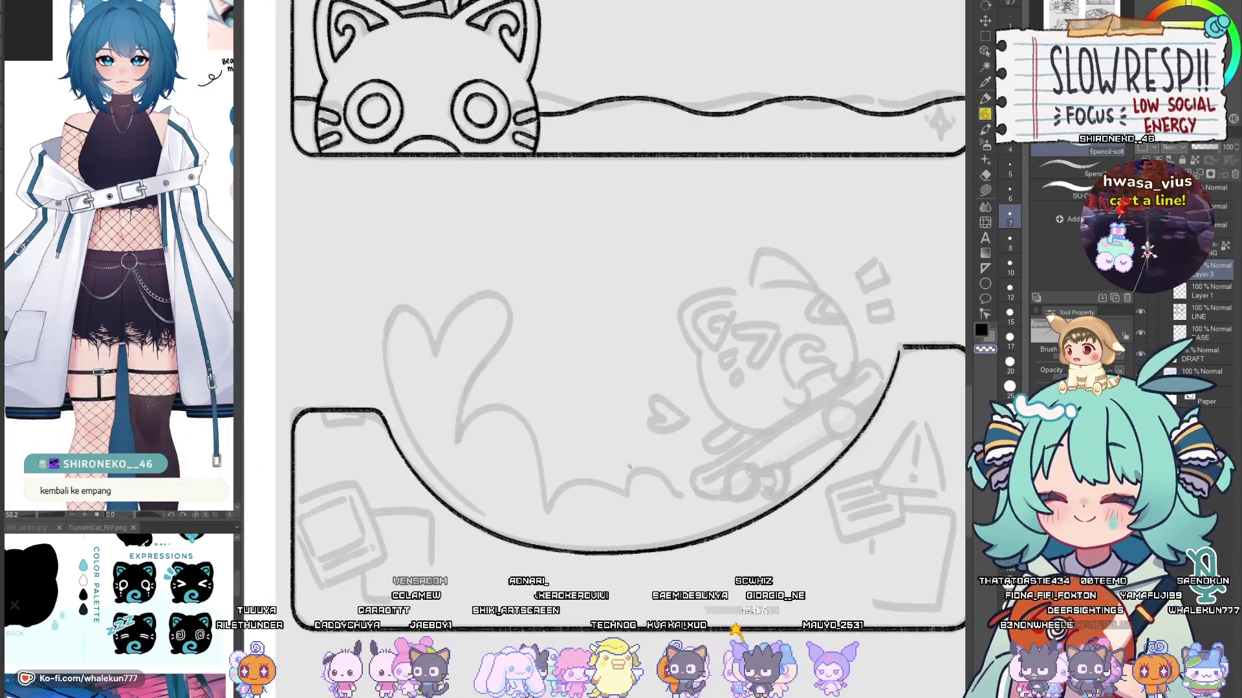
pyautogui.scroll(-1, 761, 386)
pyautogui.scroll(4, 762, 387)
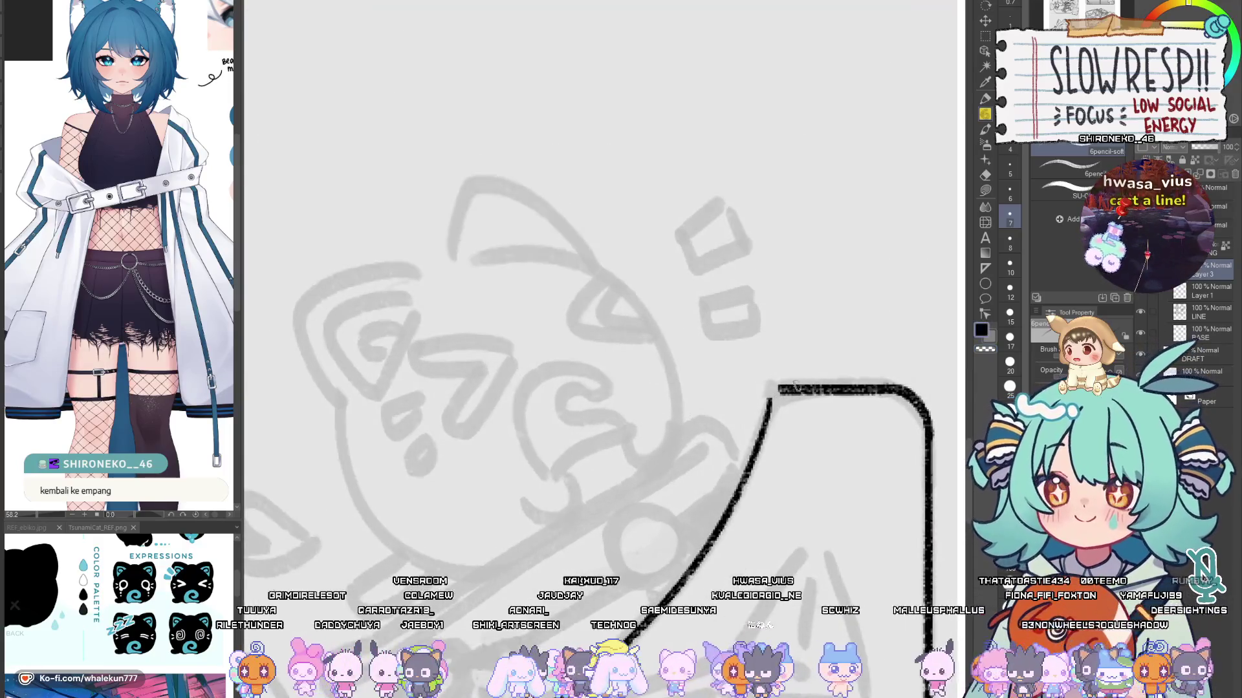
pyautogui.moveTo(782, 388); pyautogui.dragTo(765, 417)
pyautogui.hotkey('ctrl', 'z')
pyautogui.hotkey('ctrl', 'z')
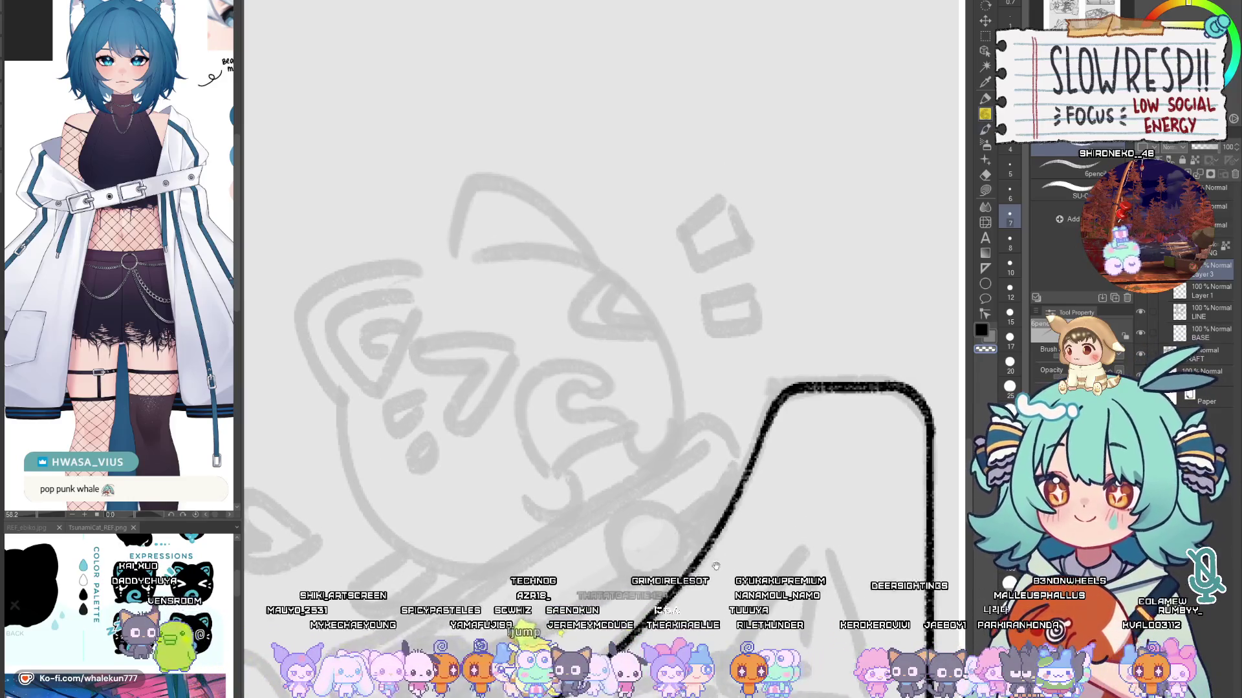
# Step: Select the whole canvas, return to the pencil and frame the skateboard sketch
pyautogui.scroll(-10, 826, 404)
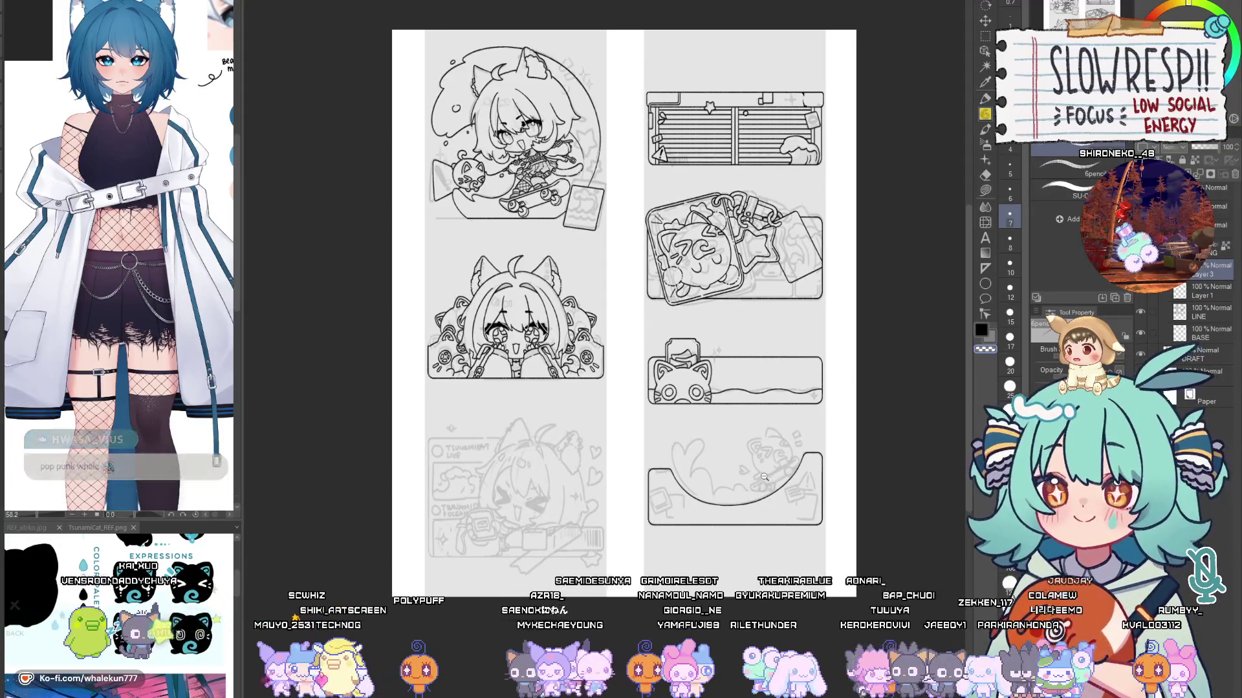
pyautogui.scroll(5, 765, 477)
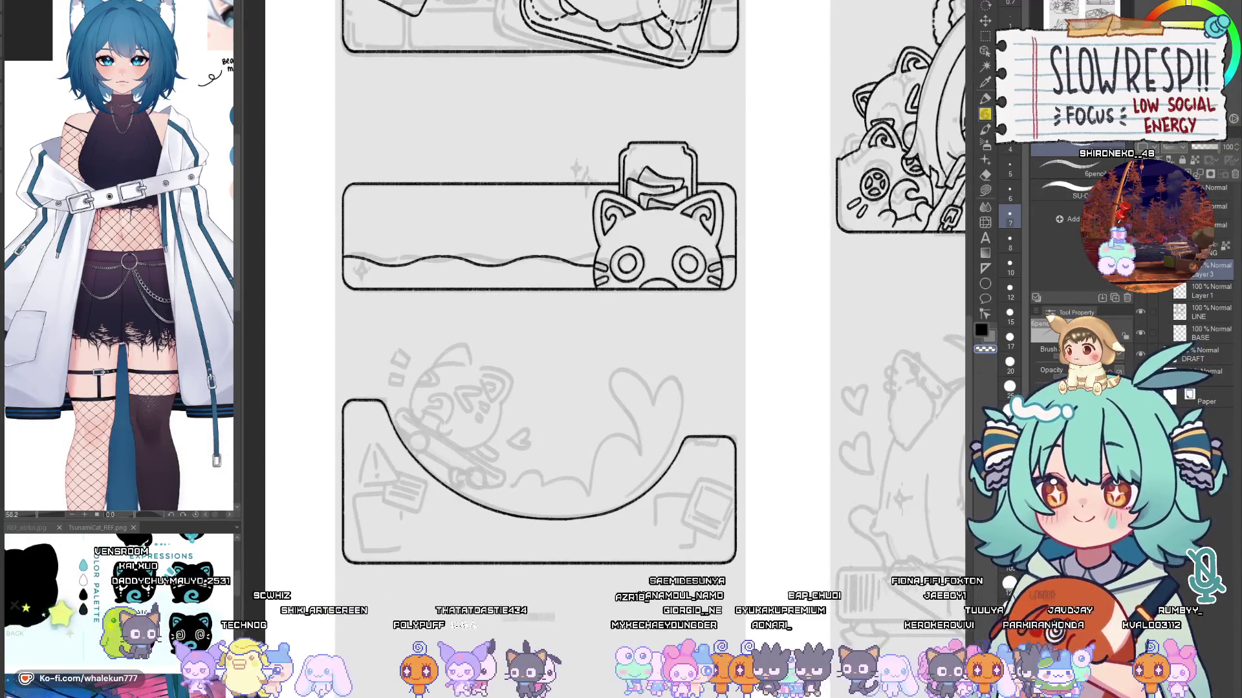
pyautogui.press('h')
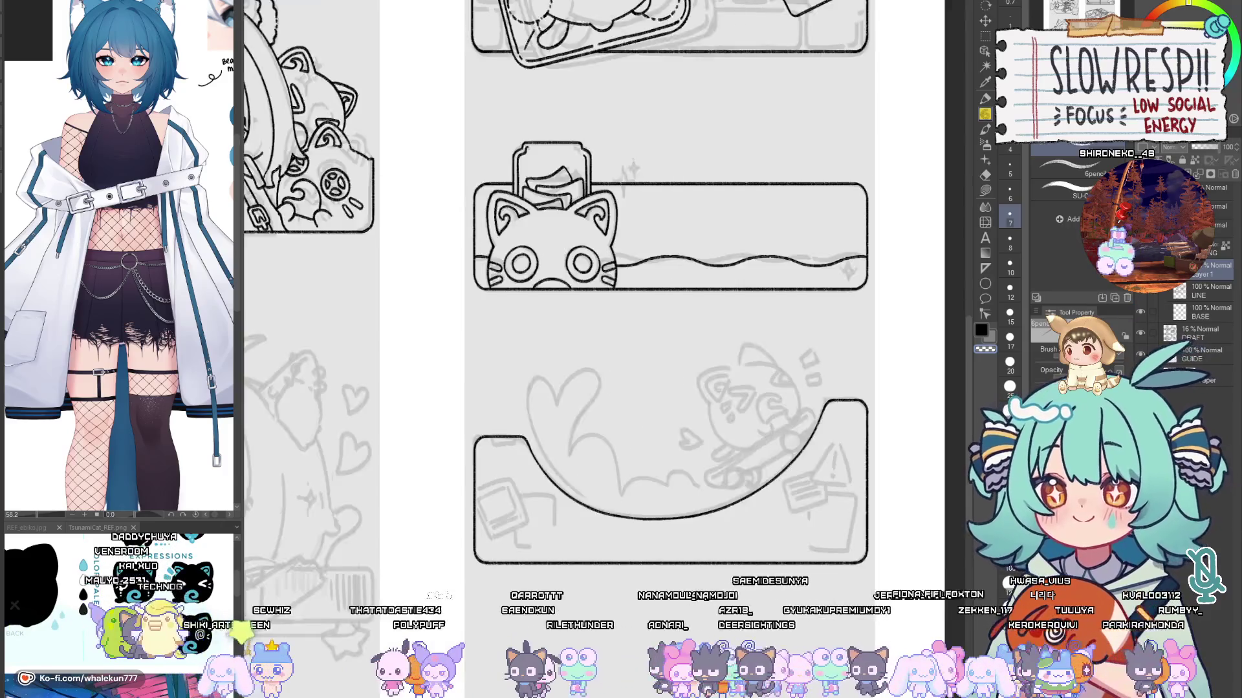
pyautogui.press('w')
pyautogui.hotkey('ctrl', 'a')
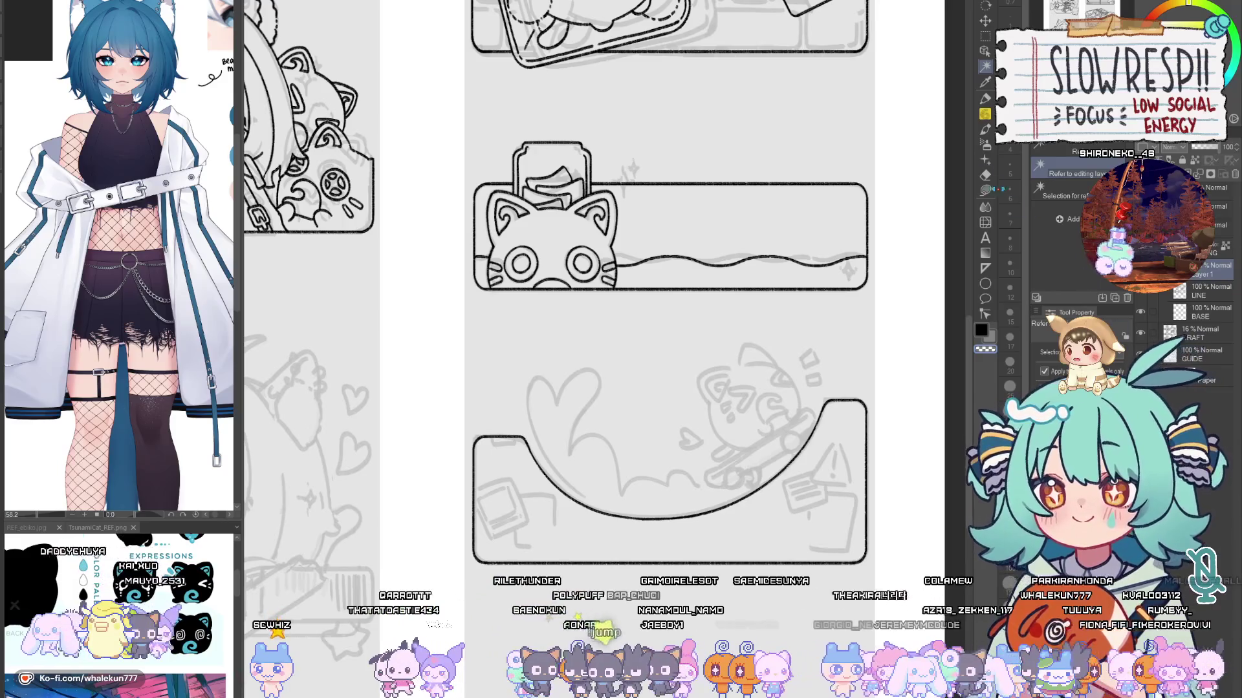
pyautogui.press('p')
pyautogui.scroll(3, 695, 383)
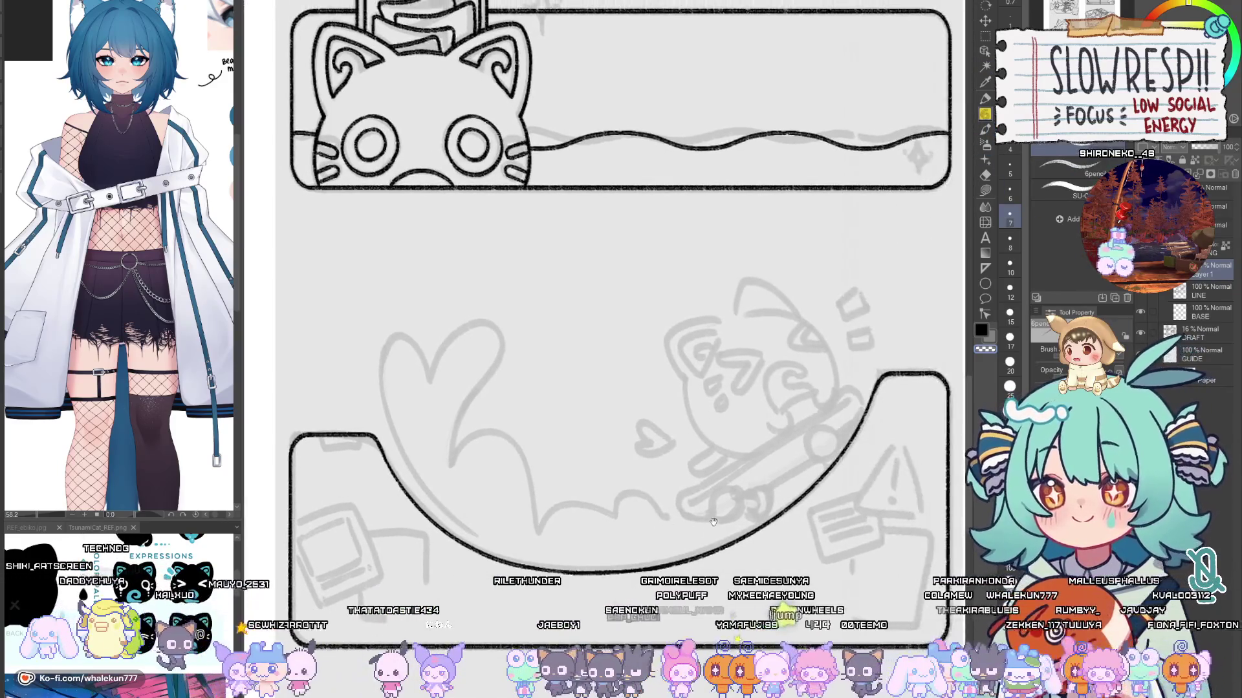
pyautogui.scroll(1, 765, 486)
pyautogui.moveTo(765, 486)
pyautogui.mouseDown()
pyautogui.moveTo(587, 496)
pyautogui.moveTo(573, 524)
pyautogui.mouseUp()
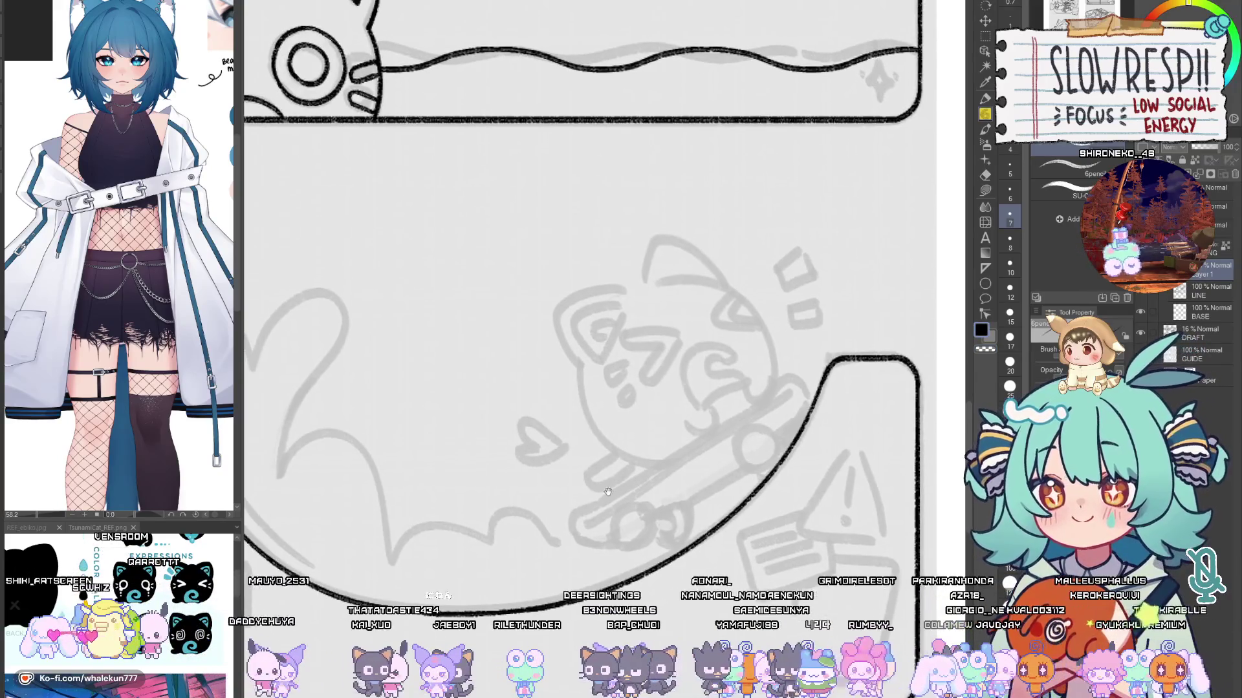
pyautogui.press('h')
pyautogui.press('h')
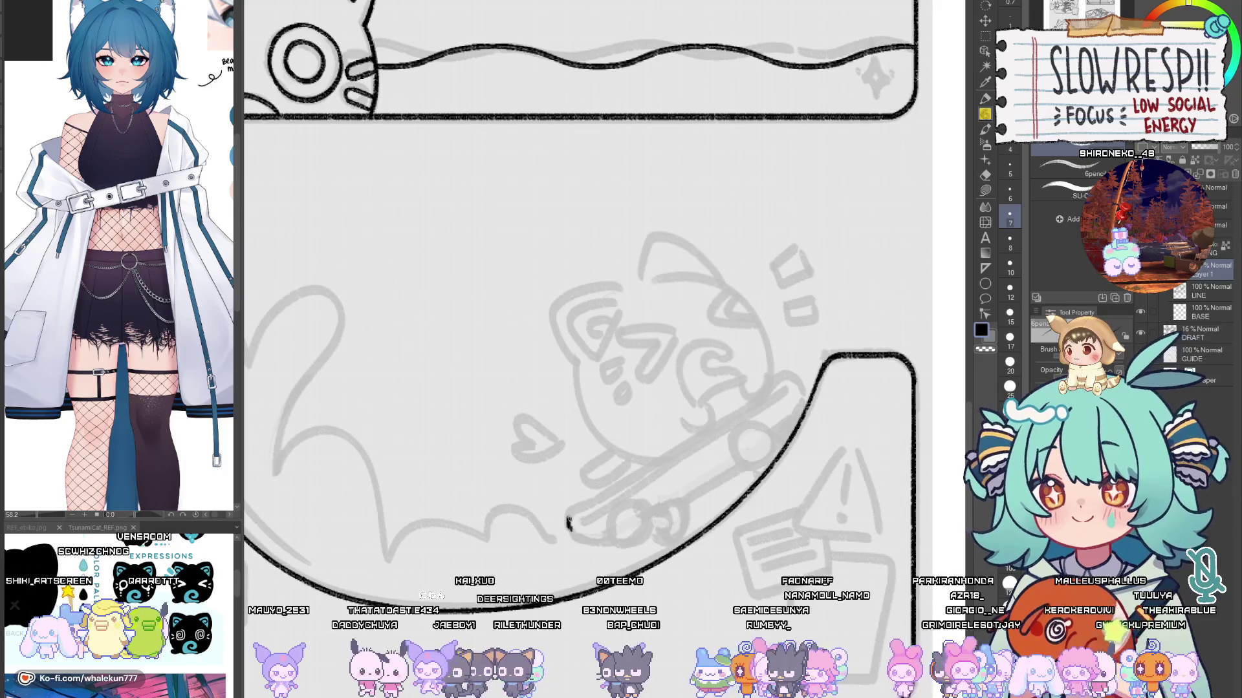
# Step: Try straight lines along the skateboard, undo them, and pick the ruler tool
pyautogui.moveTo(595, 501); pyautogui.dragTo(705, 424)
pyautogui.hotkey('ctrl', 'z')
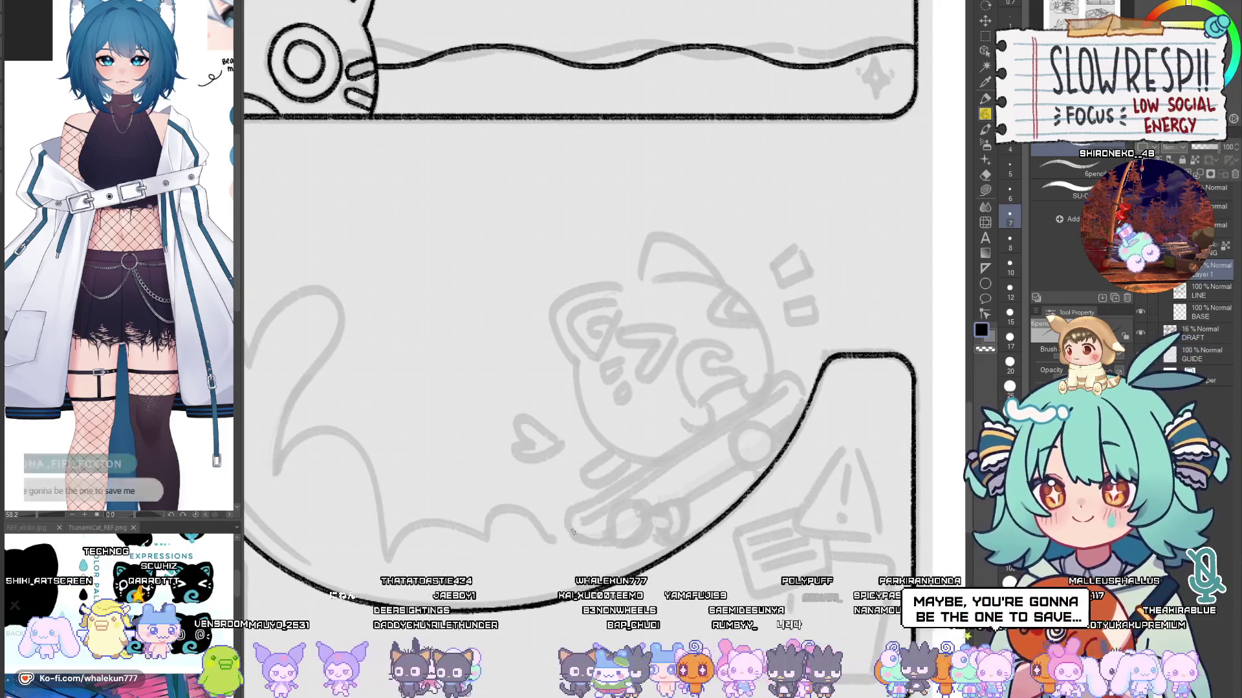
pyautogui.moveTo(569, 529)
pyautogui.mouseDown()
pyautogui.moveTo(738, 408)
pyautogui.moveTo(664, 366)
pyautogui.mouseUp()
pyautogui.hotkey('ctrl', 'z')
pyautogui.moveTo(661, 451)
pyautogui.mouseDown()
pyautogui.moveTo(674, 437)
pyautogui.moveTo(623, 431)
pyautogui.mouseUp()
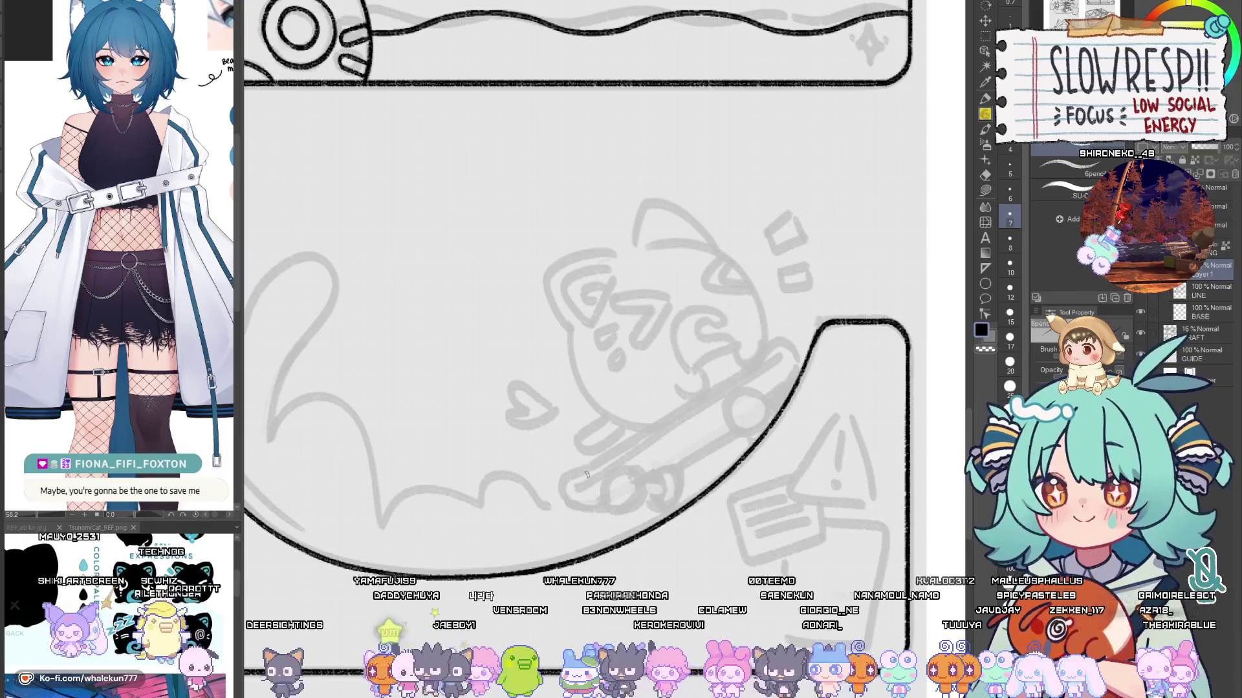
pyautogui.moveTo(583, 476)
pyautogui.mouseDown()
pyautogui.moveTo(734, 386)
pyautogui.moveTo(672, 424)
pyautogui.mouseUp()
pyautogui.hotkey('ctrl', 'z')
pyautogui.hotkey('ctrl', 'z')
pyautogui.click(985, 269)
# Step: Lay a ruler along the skateboard deck and ink the deck outline against it
pyautogui.moveTo(585, 472); pyautogui.dragTo(756, 356)
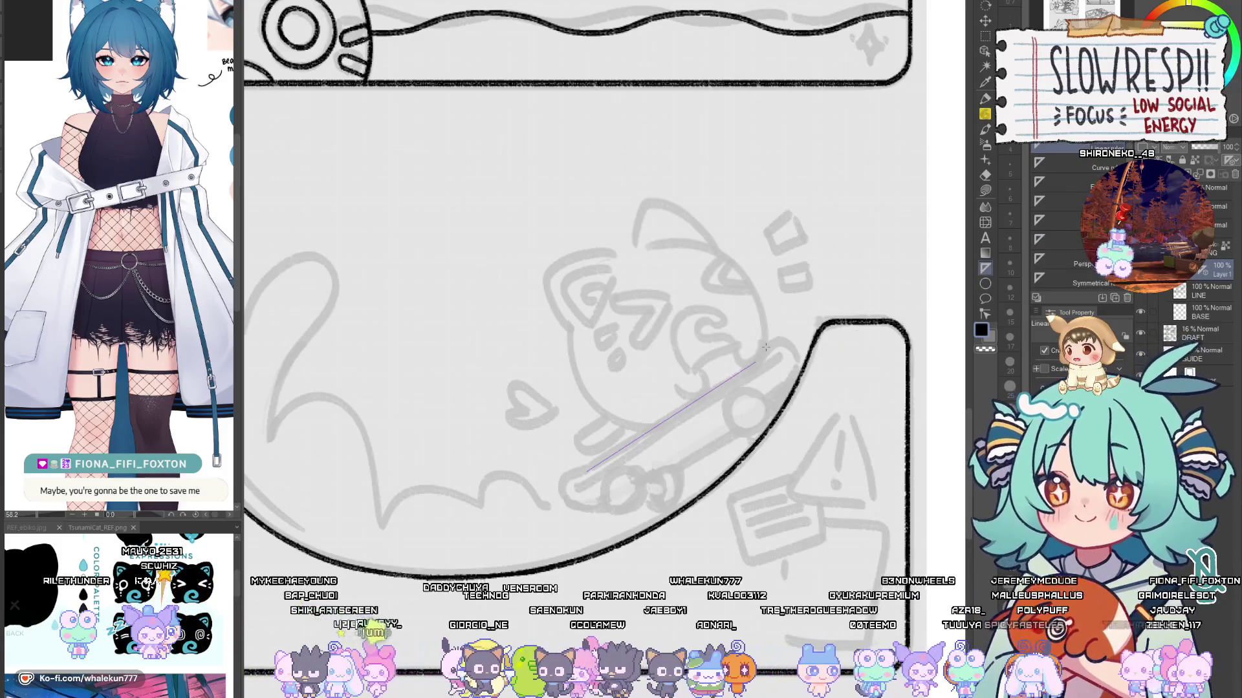
pyautogui.press('p')
pyautogui.moveTo(587, 471); pyautogui.dragTo(759, 358)
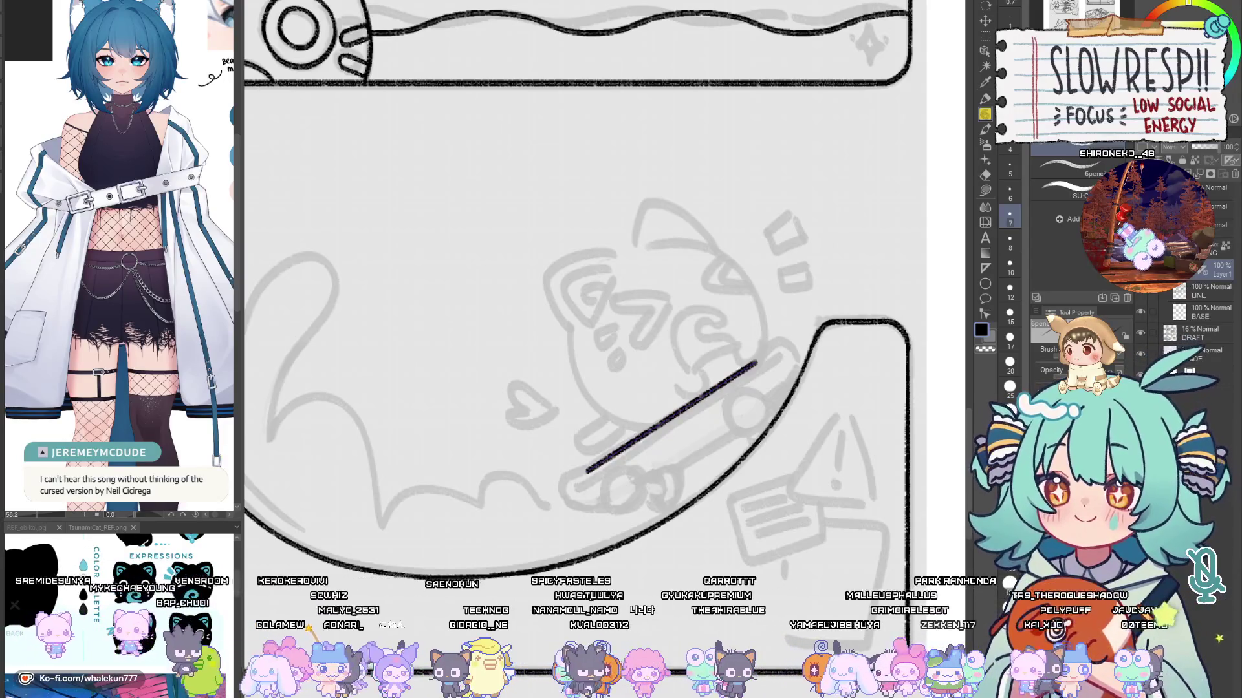
pyautogui.moveTo(730, 400); pyautogui.dragTo(737, 401)
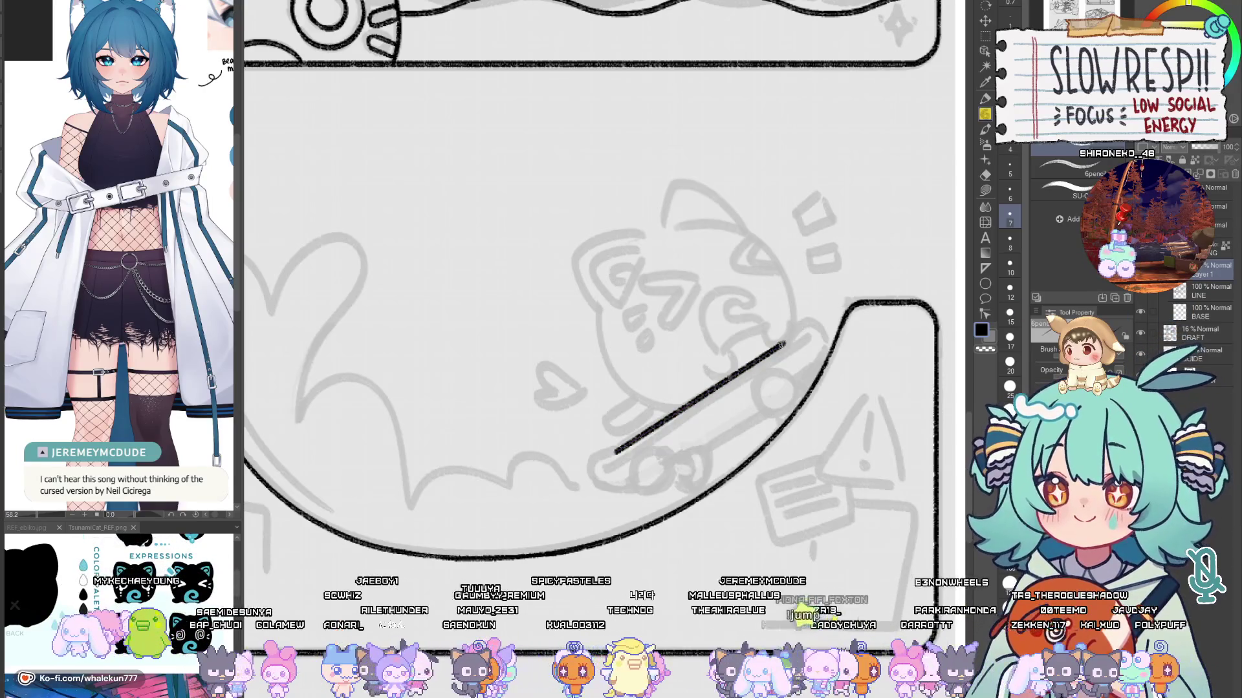
pyautogui.moveTo(822, 325); pyautogui.dragTo(834, 355)
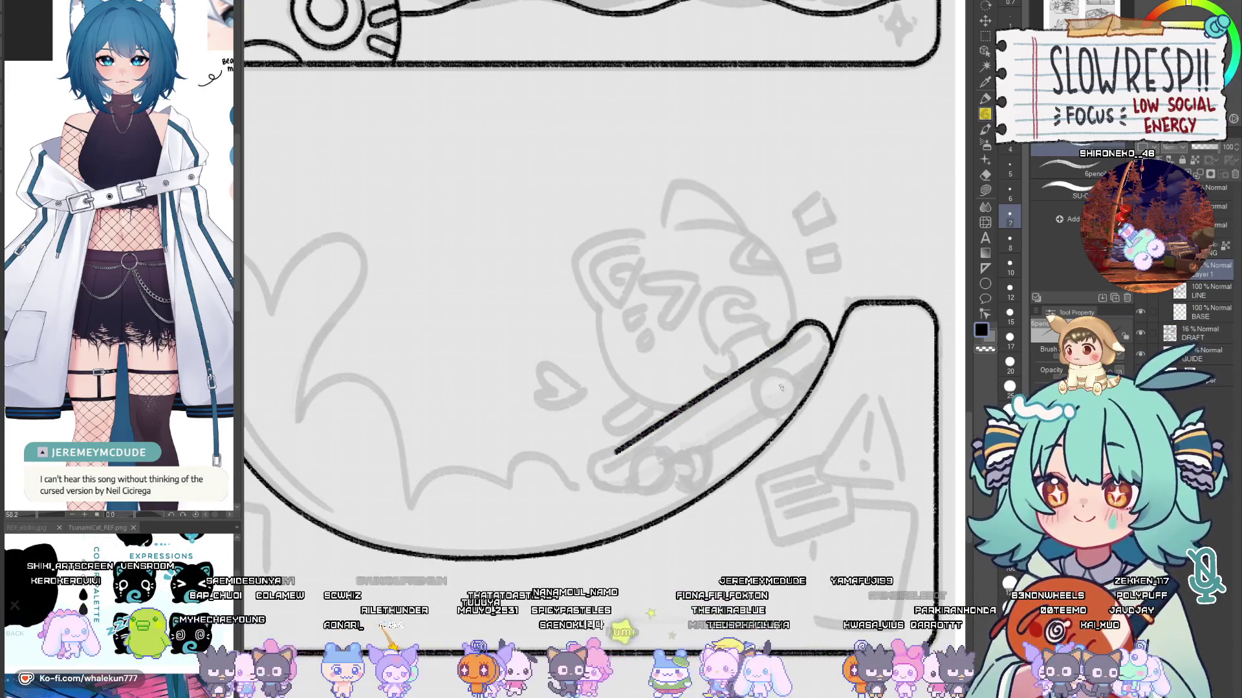
pyautogui.moveTo(626, 462); pyautogui.dragTo(653, 446)
pyautogui.hotkey('ctrl', 'z')
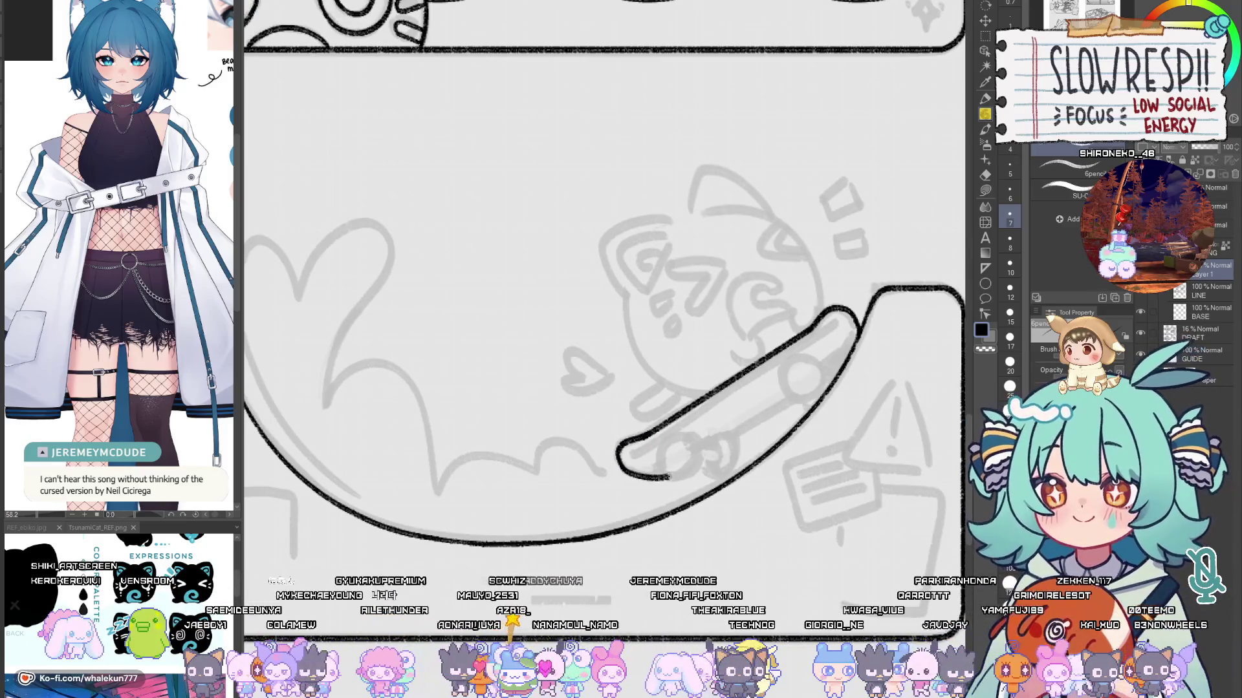
# Step: Draw the inner edge line of the skateboard deck
pyautogui.moveTo(632, 449)
pyautogui.mouseDown()
pyautogui.moveTo(617, 452)
pyautogui.moveTo(757, 370)
pyautogui.mouseUp()
pyautogui.hotkey('ctrl', 'z')
pyautogui.moveTo(611, 460); pyautogui.dragTo(717, 397)
pyautogui.hotkey('ctrl', 'z')
pyautogui.moveTo(613, 455); pyautogui.dragTo(768, 366)
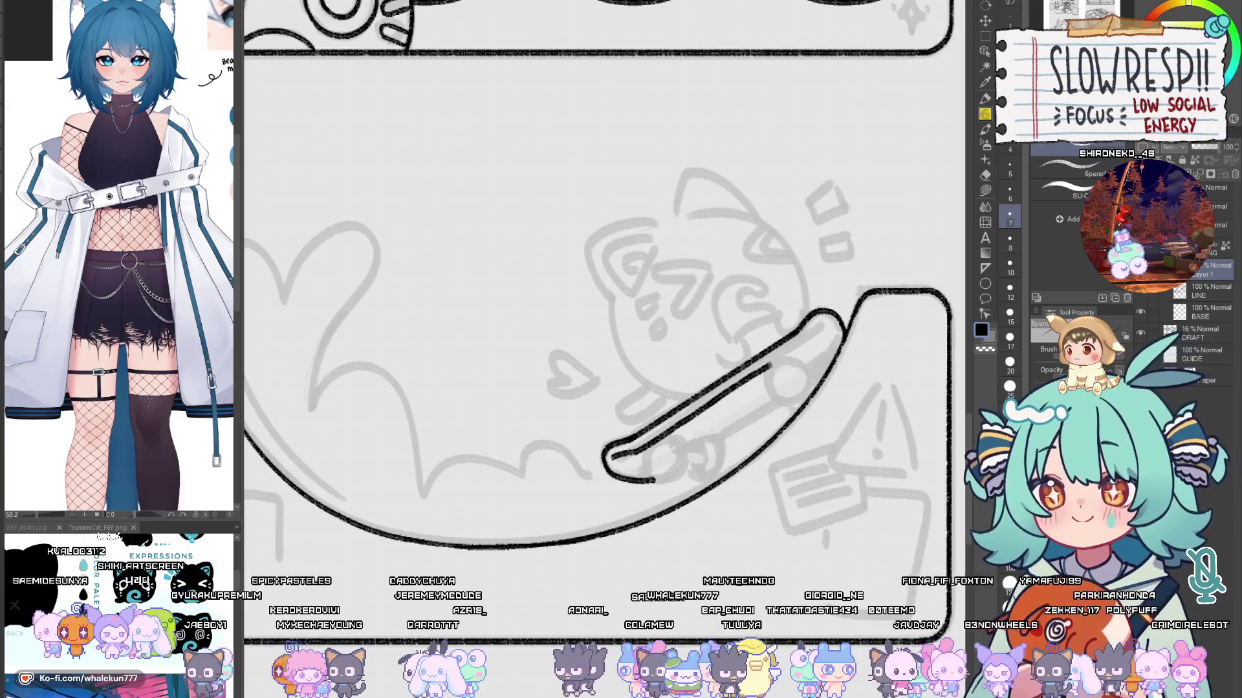
pyautogui.scroll(-1, 820, 322)
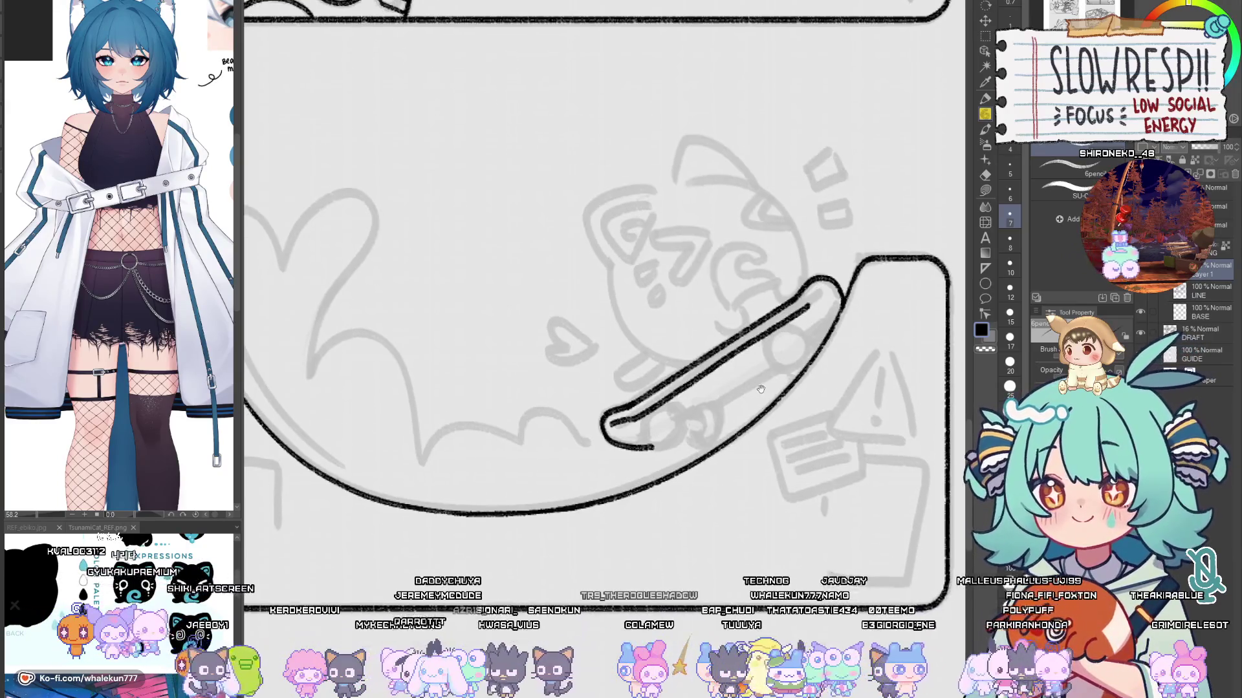
pyautogui.moveTo(705, 421)
pyautogui.mouseDown()
pyautogui.moveTo(666, 446)
pyautogui.moveTo(637, 445)
pyautogui.moveTo(675, 432)
pyautogui.moveTo(657, 415)
pyautogui.mouseUp()
pyautogui.hotkey('ctrl', 'z')
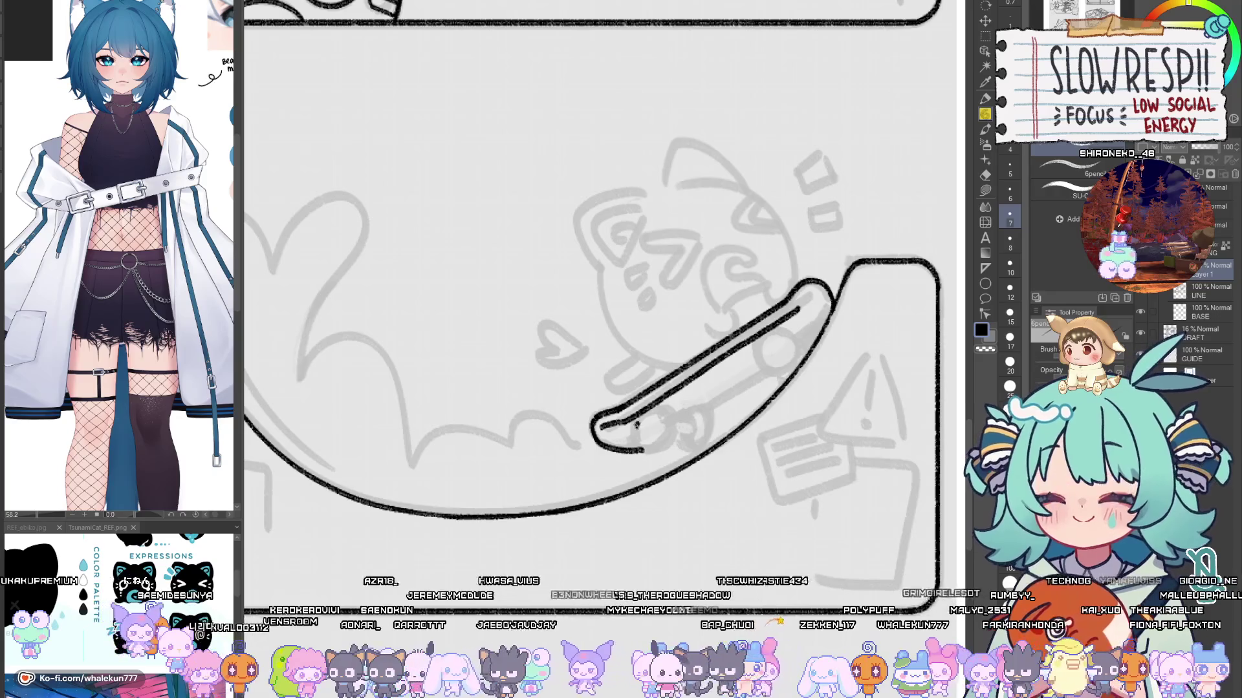
# Step: Ink the round rear wheel with a small hub and close its right side
pyautogui.moveTo(638, 422)
pyautogui.mouseDown()
pyautogui.moveTo(642, 451)
pyautogui.moveTo(676, 429)
pyautogui.moveTo(647, 414)
pyautogui.mouseUp()
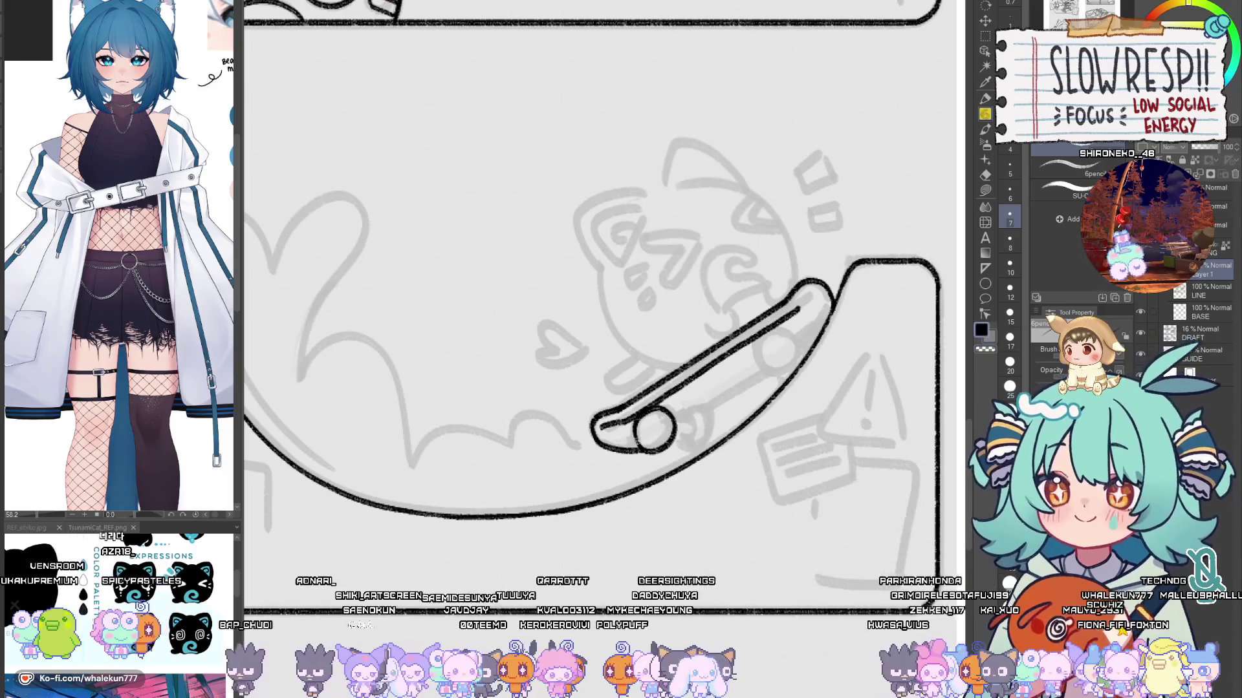
pyautogui.moveTo(661, 421)
pyautogui.mouseDown()
pyautogui.moveTo(693, 424)
pyautogui.moveTo(679, 445)
pyautogui.moveTo(698, 457)
pyautogui.mouseUp()
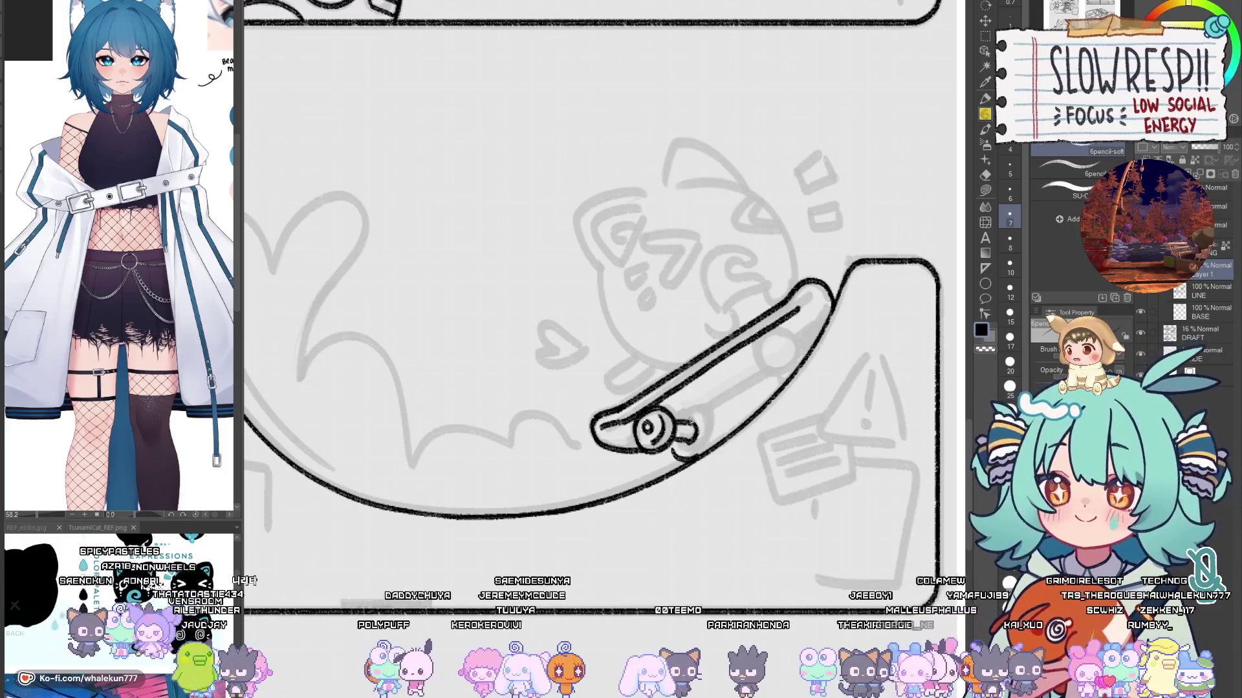
pyautogui.hotkey('ctrl', 'z')
pyautogui.moveTo(683, 414)
pyautogui.mouseDown()
pyautogui.moveTo(708, 415)
pyautogui.moveTo(709, 446)
pyautogui.mouseUp()
pyautogui.hotkey('ctrl', 'z')
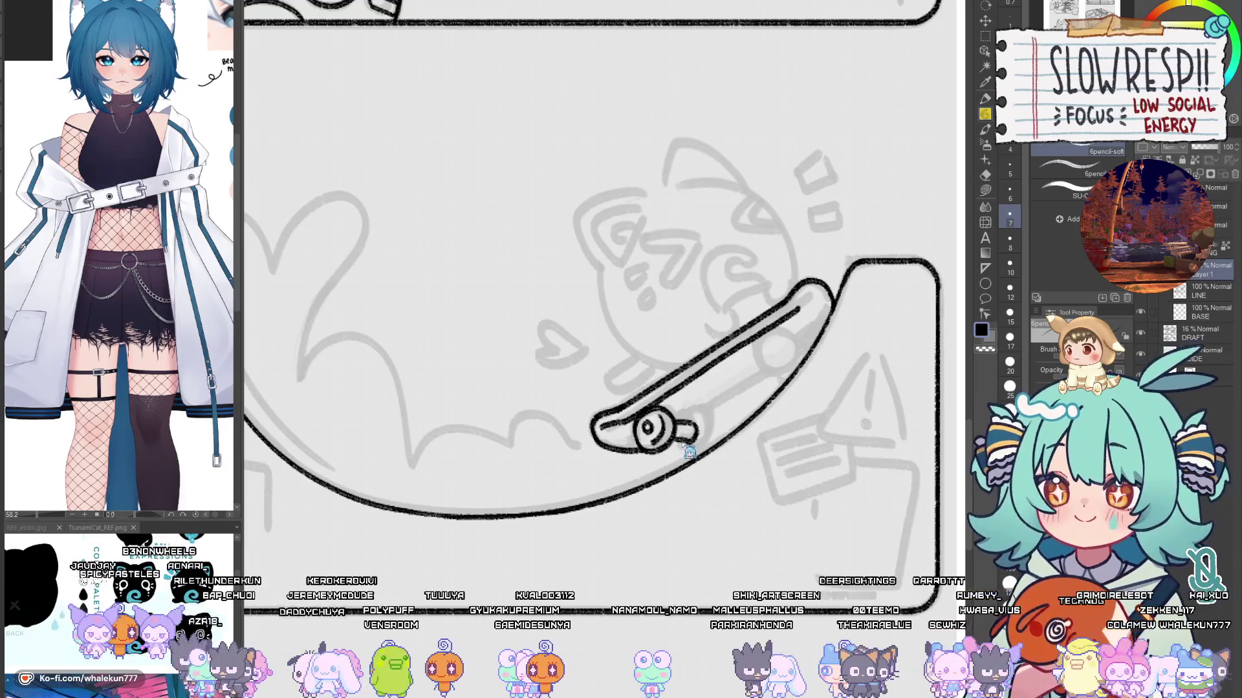
pyautogui.moveTo(678, 439)
pyautogui.mouseDown()
pyautogui.moveTo(698, 458)
pyautogui.moveTo(710, 414)
pyautogui.mouseUp()
pyautogui.hotkey('ctrl', 'z')
pyautogui.hotkey('ctrl', 'z')
pyautogui.hotkey('ctrl', 'z')
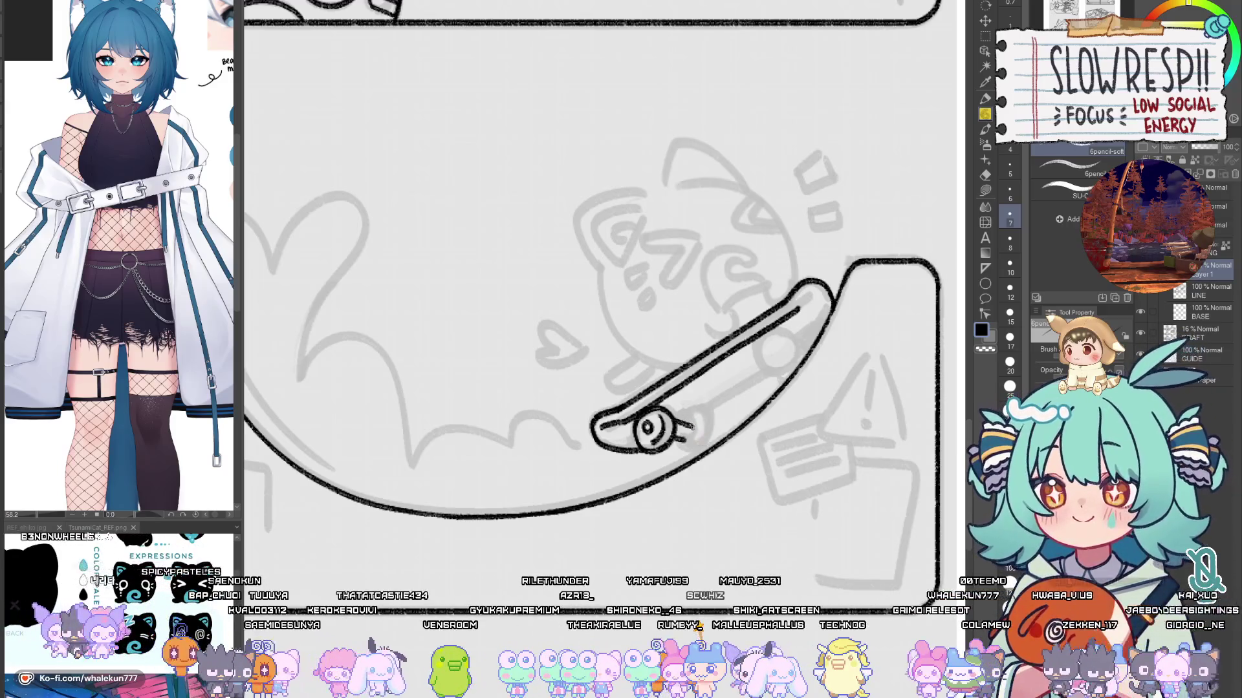
pyautogui.moveTo(673, 419); pyautogui.dragTo(676, 444)
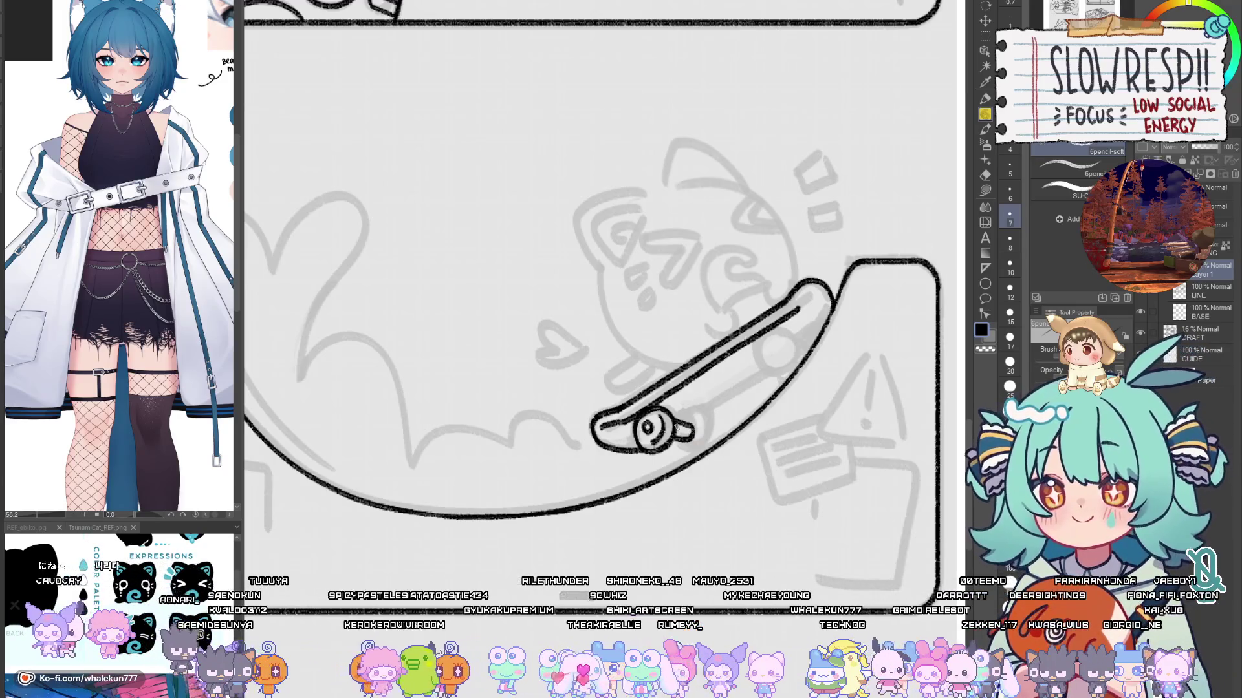
pyautogui.scroll(2, 698, 406)
# Step: On the mirrored canvas, ink the second wheel and axle strokes beside the first wheel
pyautogui.press('h')
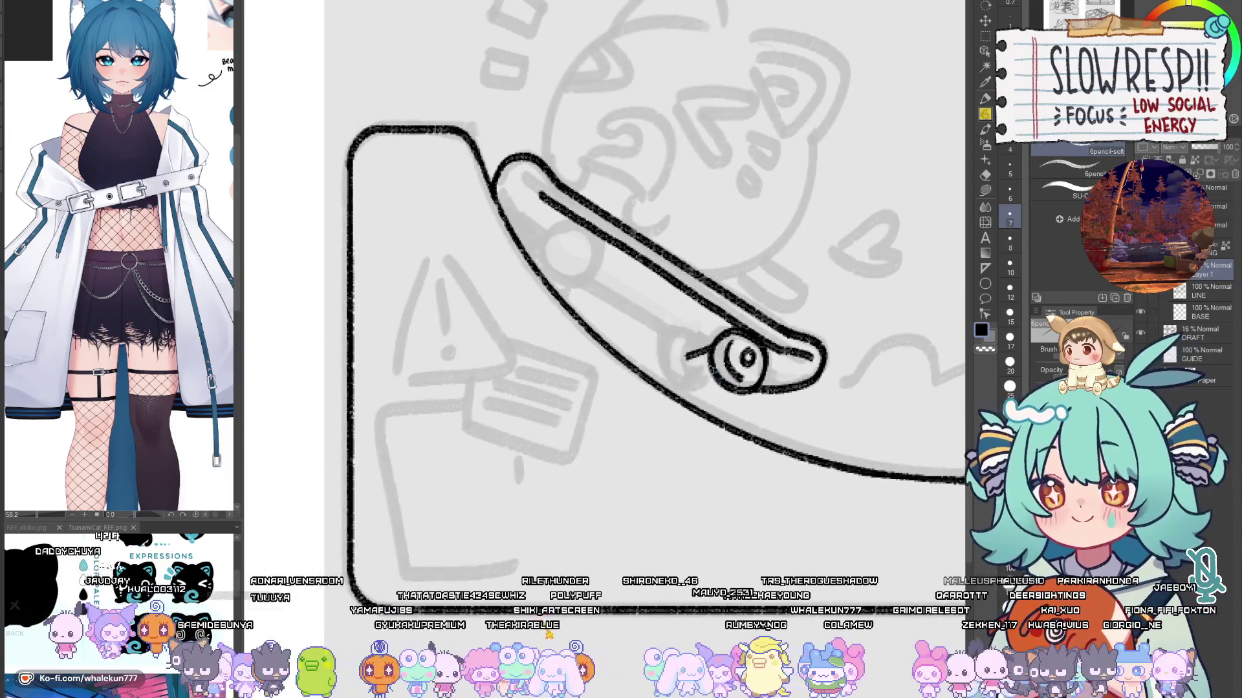
pyautogui.moveTo(707, 359)
pyautogui.mouseDown()
pyautogui.moveTo(691, 370)
pyautogui.moveTo(707, 384)
pyautogui.mouseUp()
pyautogui.press('h')
pyautogui.moveTo(611, 431); pyautogui.dragTo(773, 463)
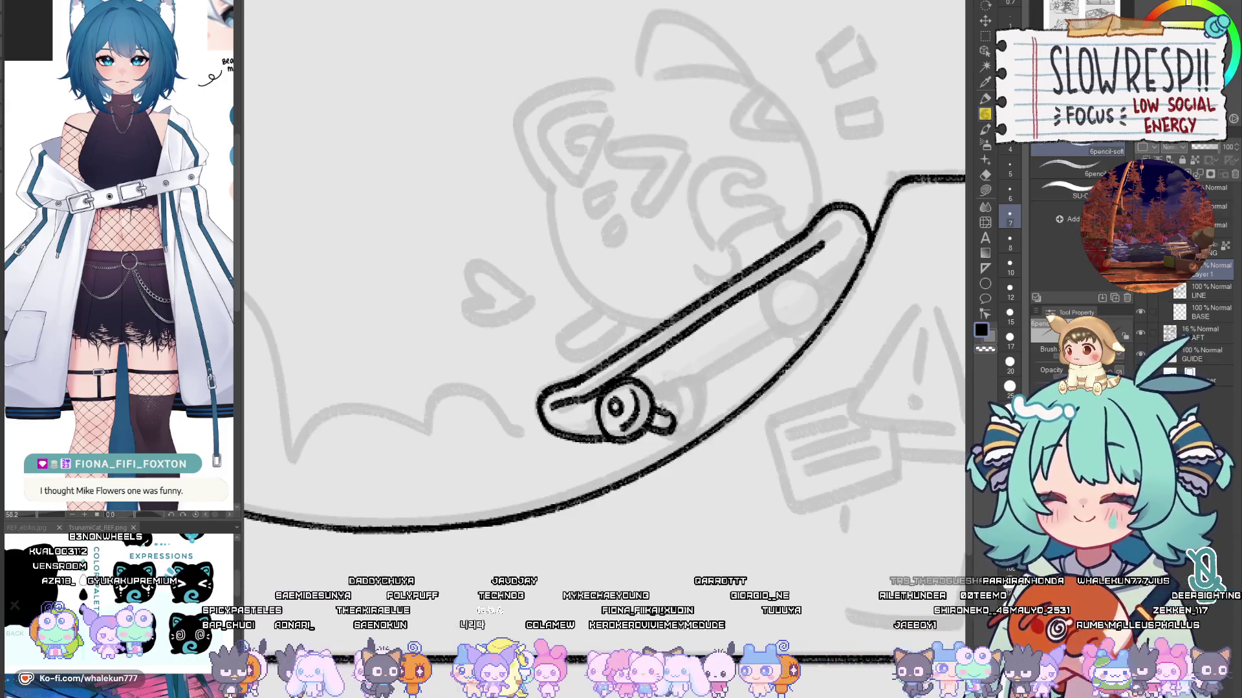
pyautogui.moveTo(670, 401)
pyautogui.mouseDown()
pyautogui.moveTo(697, 413)
pyautogui.moveTo(699, 438)
pyautogui.moveTo(665, 440)
pyautogui.moveTo(685, 397)
pyautogui.moveTo(694, 426)
pyautogui.moveTo(670, 396)
pyautogui.moveTo(697, 404)
pyautogui.moveTo(697, 432)
pyautogui.moveTo(663, 410)
pyautogui.moveTo(677, 391)
pyautogui.moveTo(691, 419)
pyautogui.mouseUp()
pyautogui.hotkey('ctrl', 'z')
pyautogui.hotkey('ctrl', 'z')
pyautogui.hotkey('ctrl', 'z')
pyautogui.hotkey('ctrl', 'z')
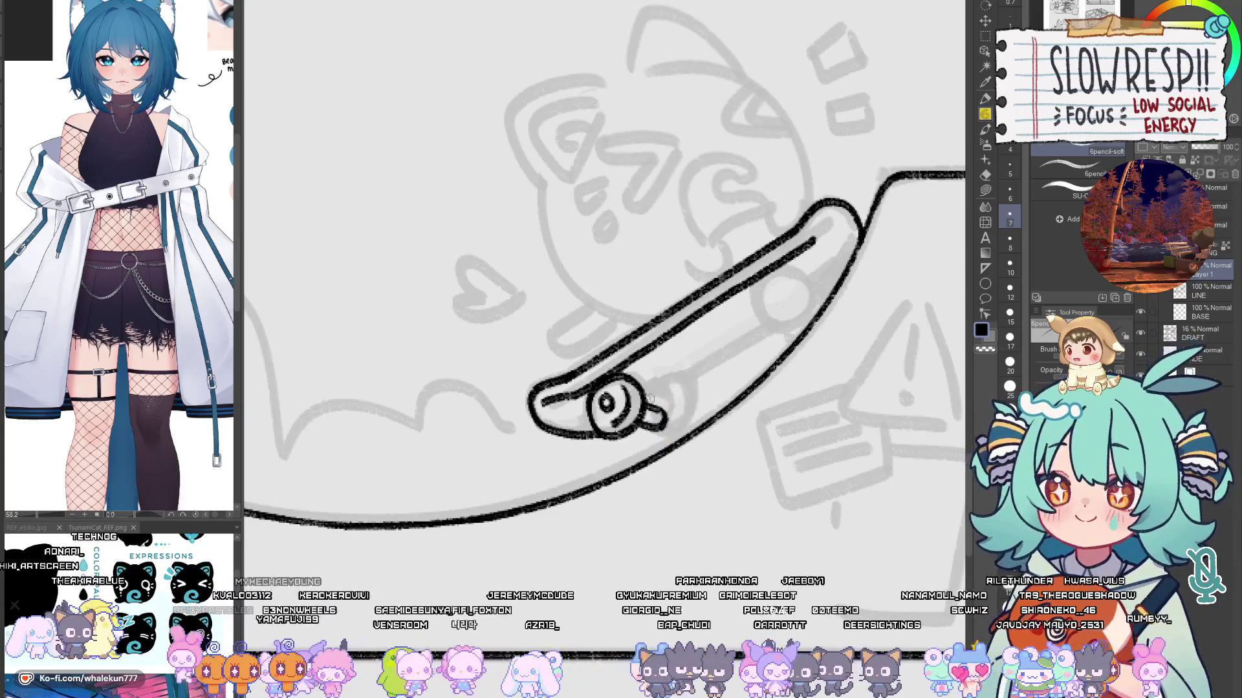
pyautogui.moveTo(644, 388)
pyautogui.mouseDown()
pyautogui.moveTo(675, 392)
pyautogui.moveTo(683, 402)
pyautogui.moveTo(650, 400)
pyautogui.moveTo(663, 388)
pyautogui.moveTo(680, 398)
pyautogui.moveTo(687, 433)
pyautogui.mouseUp()
pyautogui.hotkey('ctrl', 'z')
pyautogui.moveTo(645, 426)
pyautogui.mouseDown()
pyautogui.moveTo(645, 446)
pyautogui.moveTo(684, 430)
pyautogui.moveTo(647, 449)
pyautogui.moveTo(683, 446)
pyautogui.moveTo(678, 428)
pyautogui.moveTo(663, 440)
pyautogui.mouseUp()
pyautogui.hotkey('ctrl', 'z')
pyautogui.hotkey('ctrl', 'z')
pyautogui.hotkey('ctrl', 'z')
pyautogui.hotkey('ctrl', 'z')
# Step: Draw an inner line along the skateboard deck
pyautogui.moveTo(732, 359); pyautogui.dragTo(672, 408)
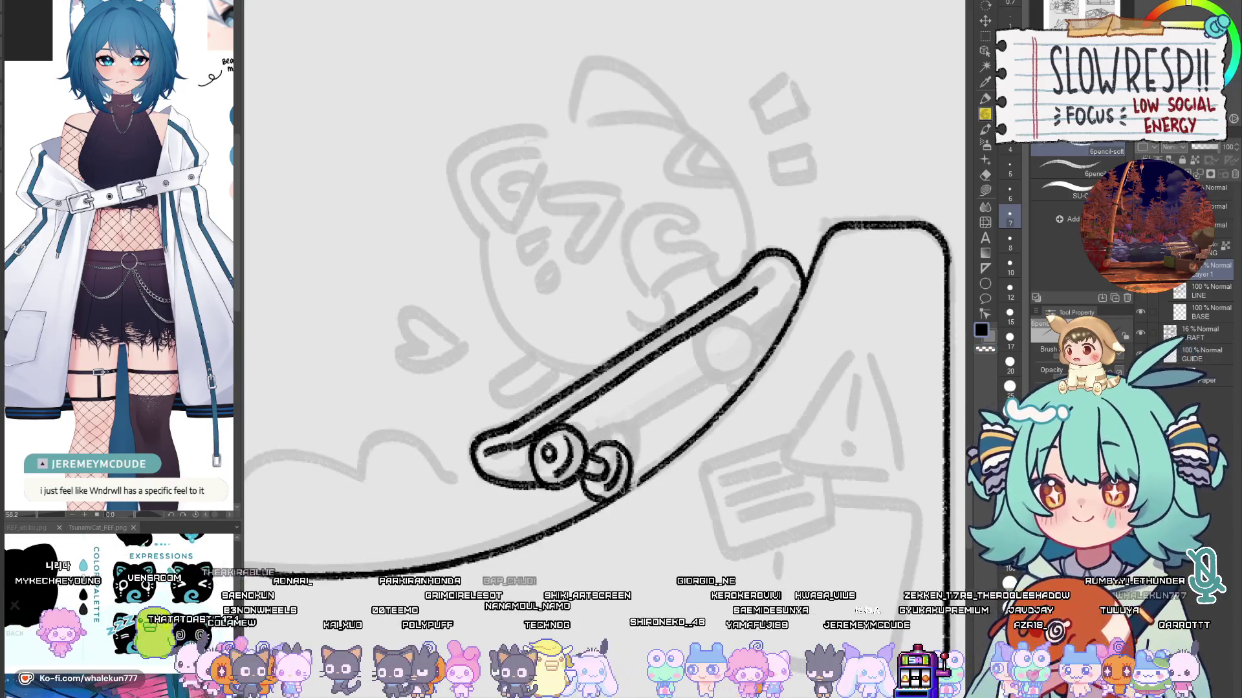
pyautogui.moveTo(612, 489); pyautogui.dragTo(624, 494)
pyautogui.moveTo(689, 419); pyautogui.dragTo(645, 434)
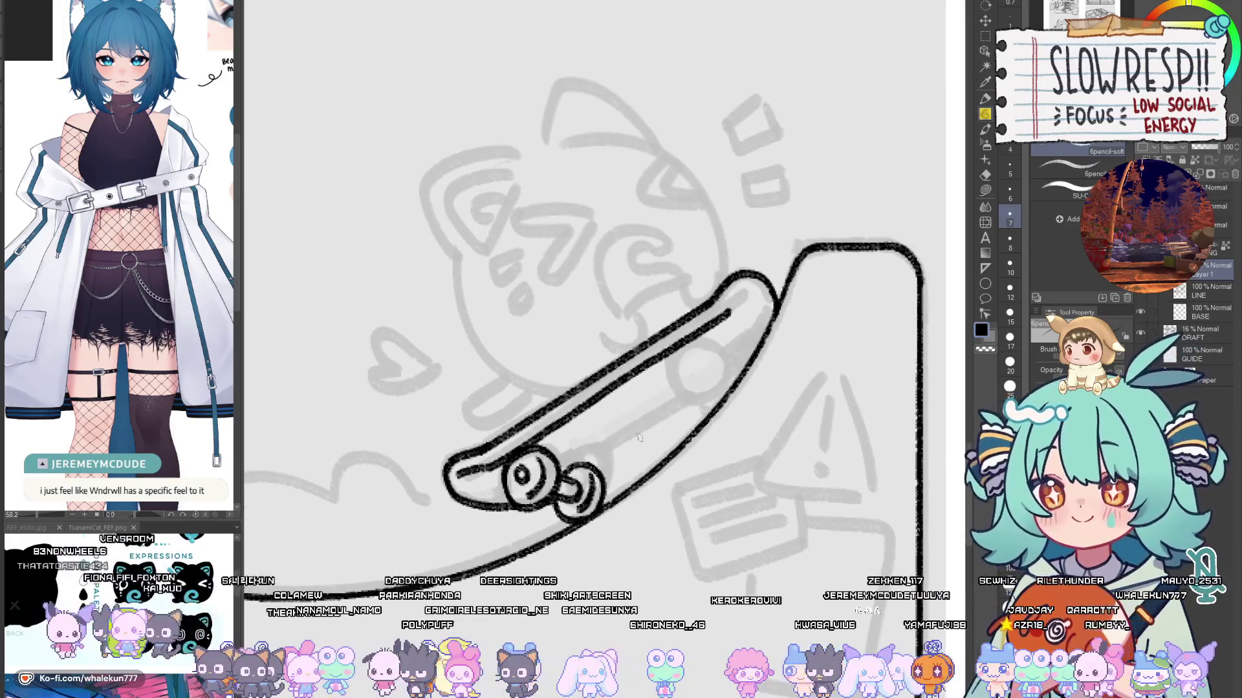
pyautogui.moveTo(585, 463)
pyautogui.mouseDown()
pyautogui.moveTo(688, 402)
pyautogui.moveTo(663, 424)
pyautogui.moveTo(685, 371)
pyautogui.mouseUp()
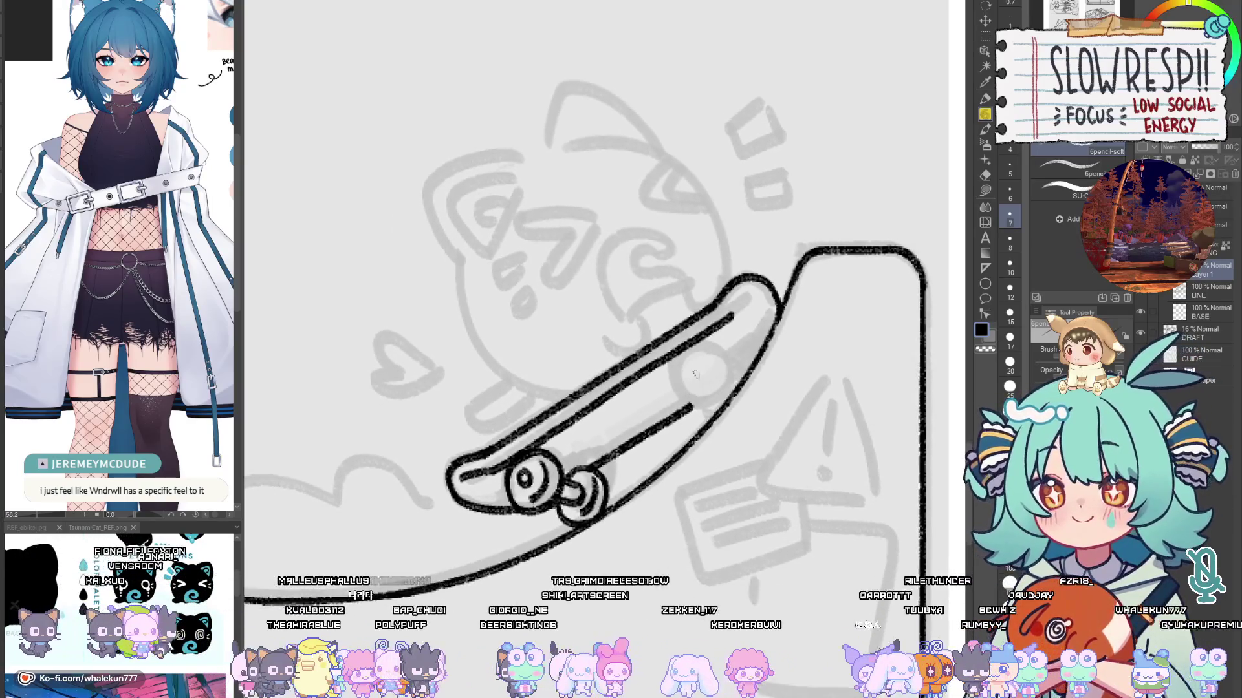
pyautogui.click(984, 36)
# Step: Lasso and copy the rear wheels, then move the pasted copy to the board's front end
pyautogui.click(1093, 148)
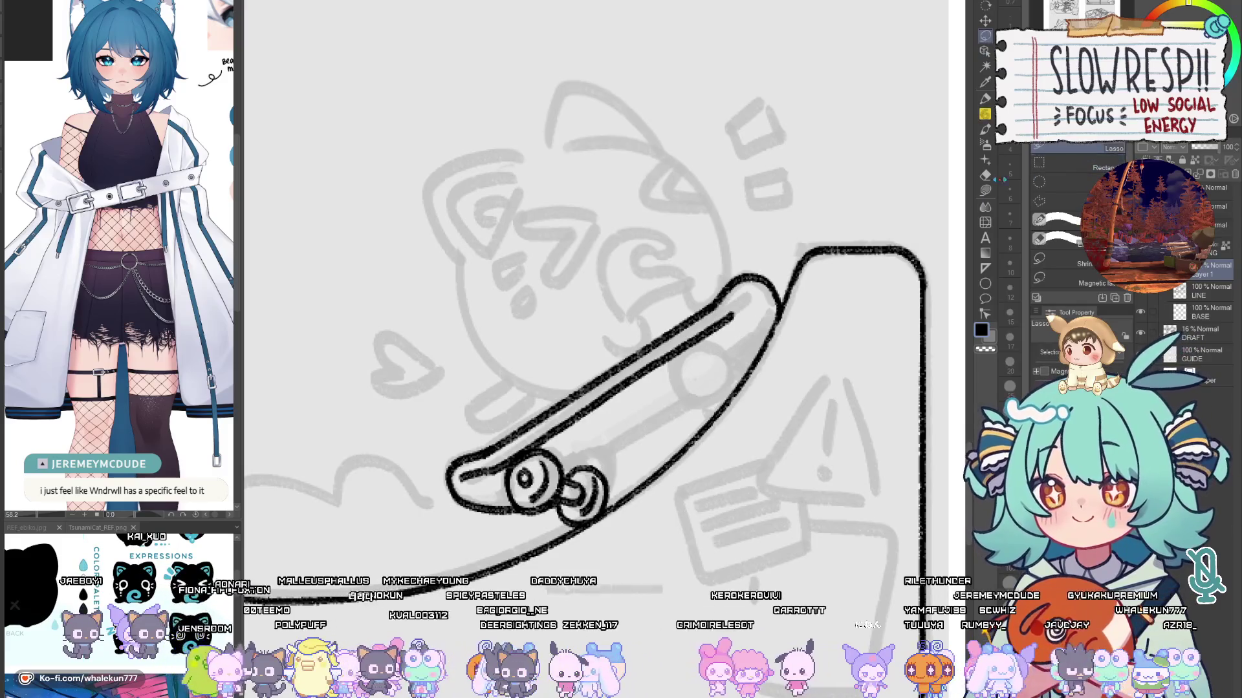
pyautogui.moveTo(508, 465)
pyautogui.mouseDown()
pyautogui.moveTo(523, 516)
pyautogui.moveTo(590, 525)
pyautogui.moveTo(508, 464)
pyautogui.mouseUp()
pyautogui.hotkey('ctrl', 'c')
pyautogui.hotkey('ctrl', 'v')
pyautogui.press('k')
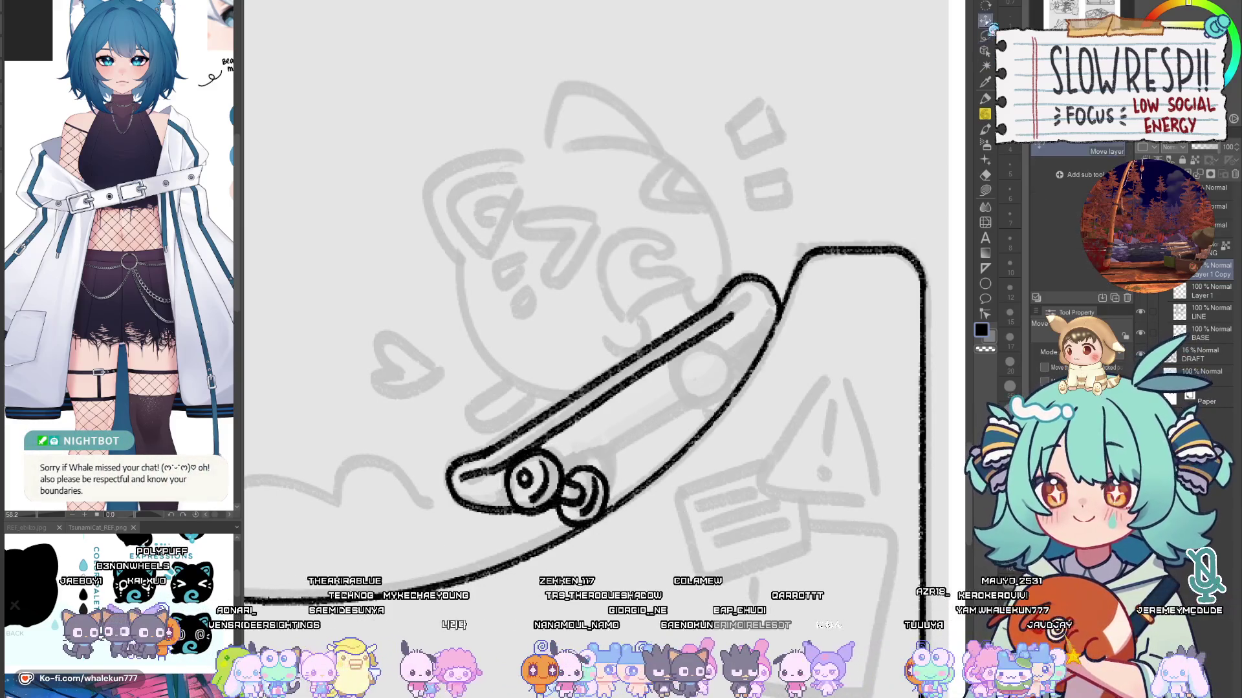
pyautogui.moveTo(566, 505)
pyautogui.mouseDown()
pyautogui.moveTo(604, 498)
pyautogui.moveTo(773, 359)
pyautogui.moveTo(756, 388)
pyautogui.moveTo(783, 368)
pyautogui.moveTo(795, 382)
pyautogui.mouseUp()
# Step: Pencil a line along the skateboard's lower edge
pyautogui.press('e')
pyautogui.press('p')
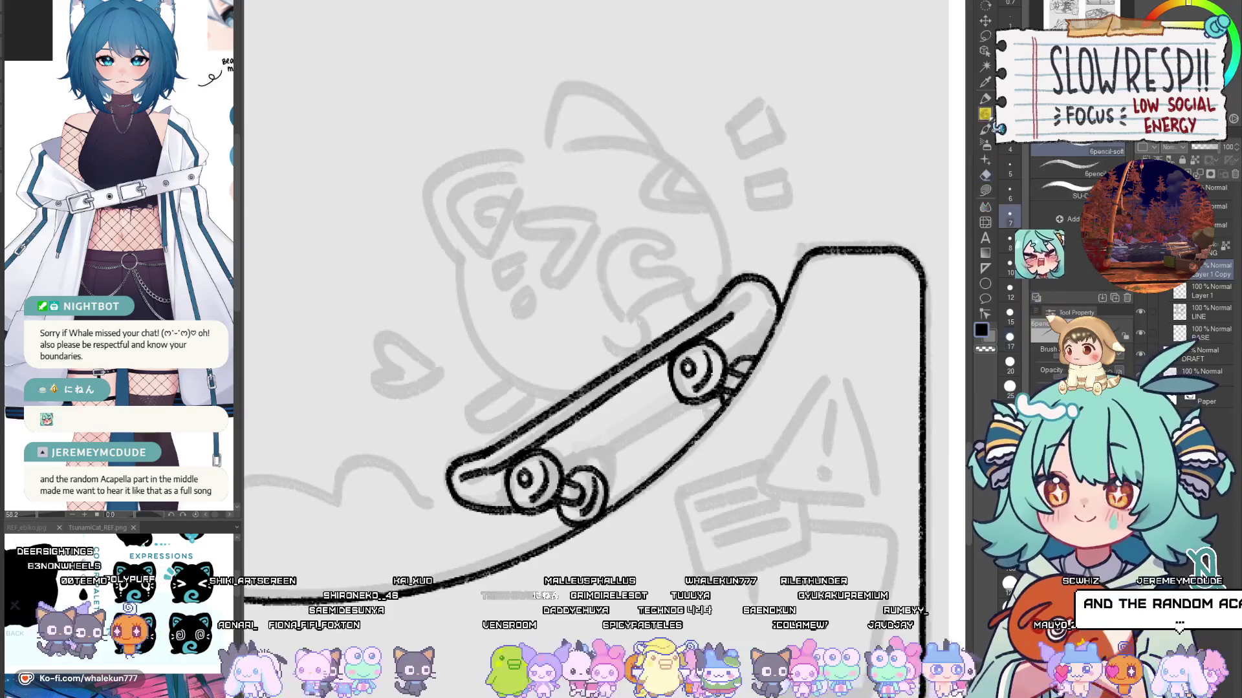
pyautogui.moveTo(594, 471); pyautogui.dragTo(705, 399)
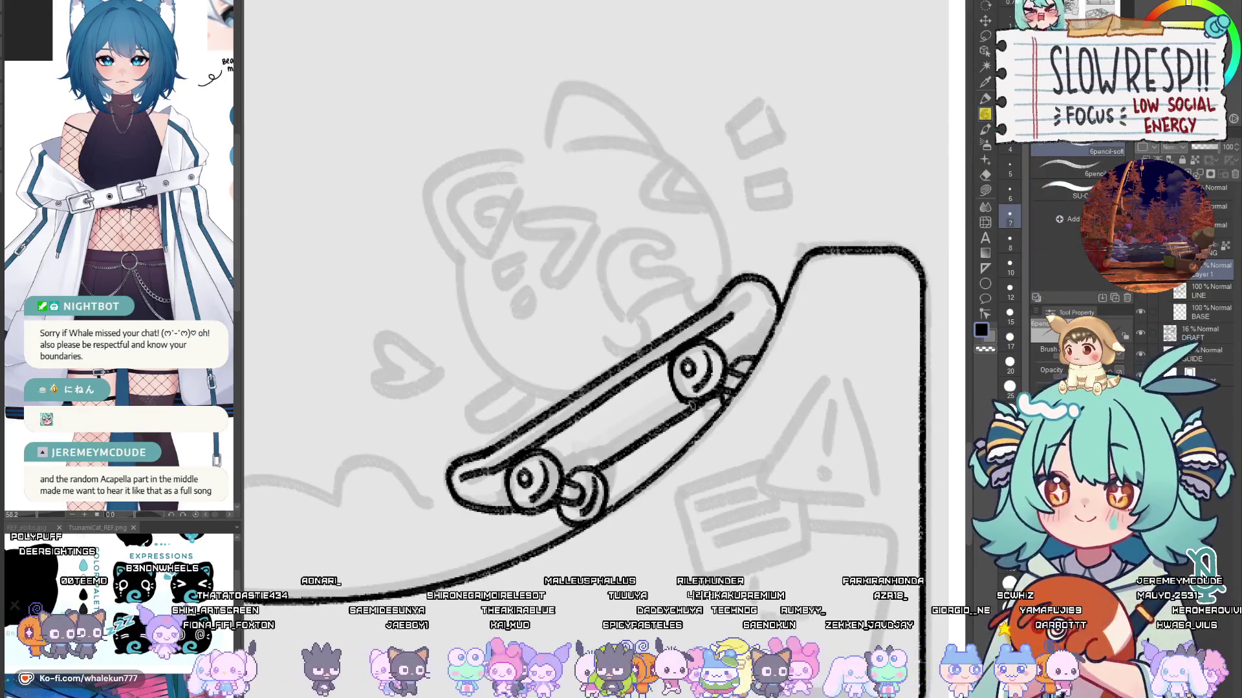
pyautogui.hotkey('ctrl', 'z')
pyautogui.moveTo(594, 471); pyautogui.dragTo(711, 394)
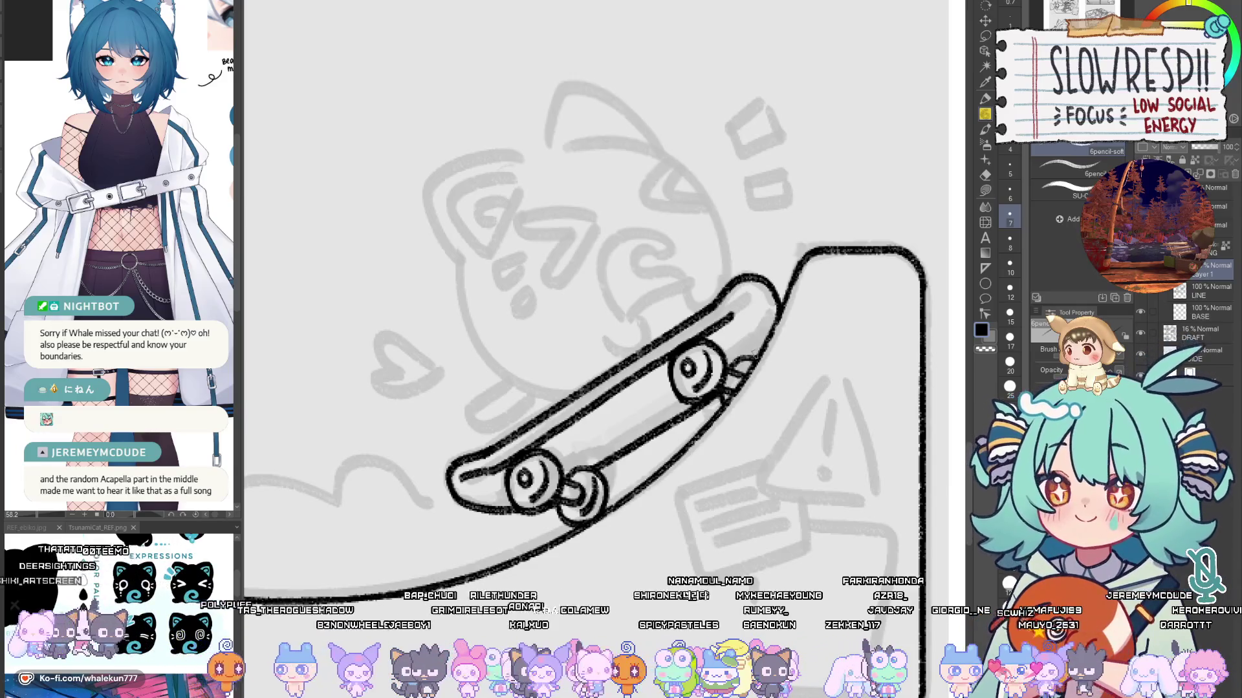
pyautogui.scroll(-5, 790, 348)
pyautogui.scroll(5, 741, 412)
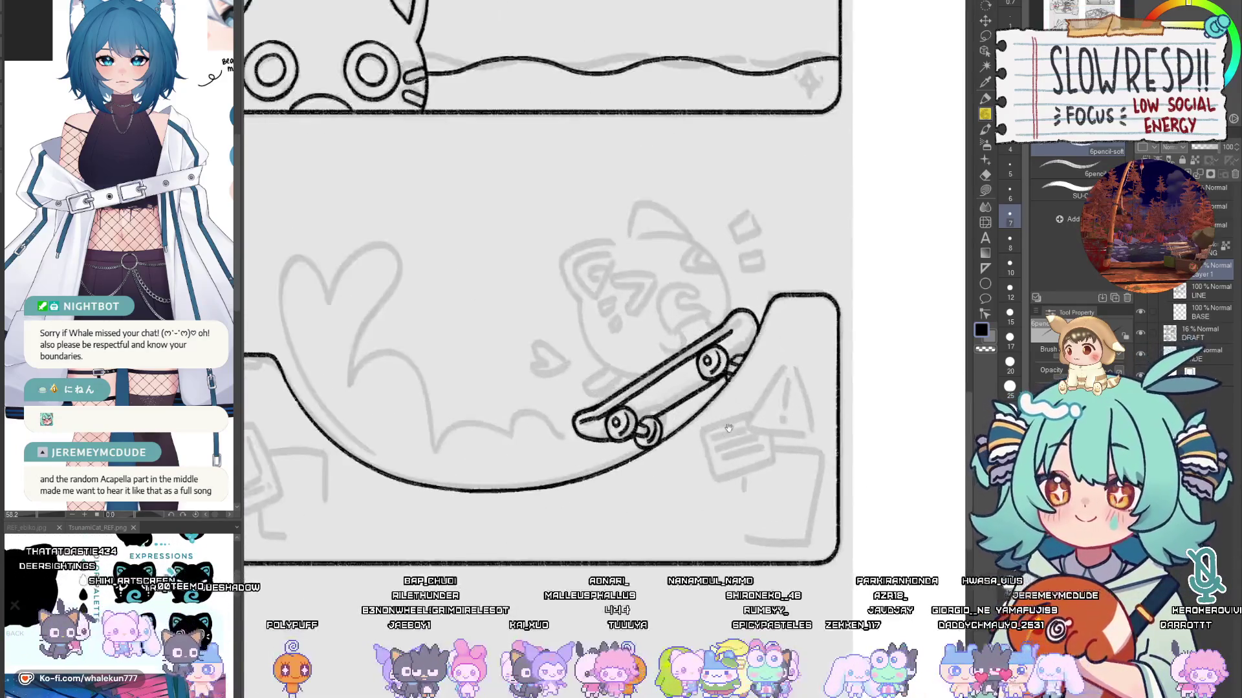
pyautogui.press('h')
pyautogui.press('h')
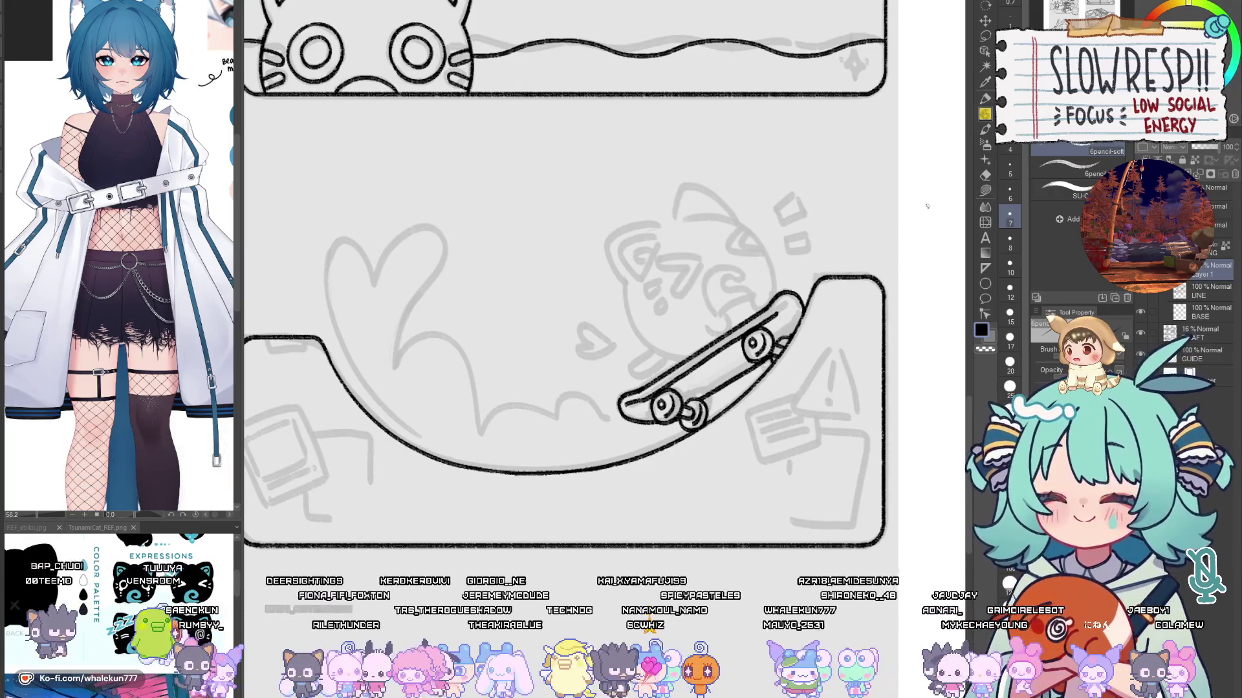
pyautogui.scroll(-5, 816, 566)
pyautogui.scroll(2, 816, 565)
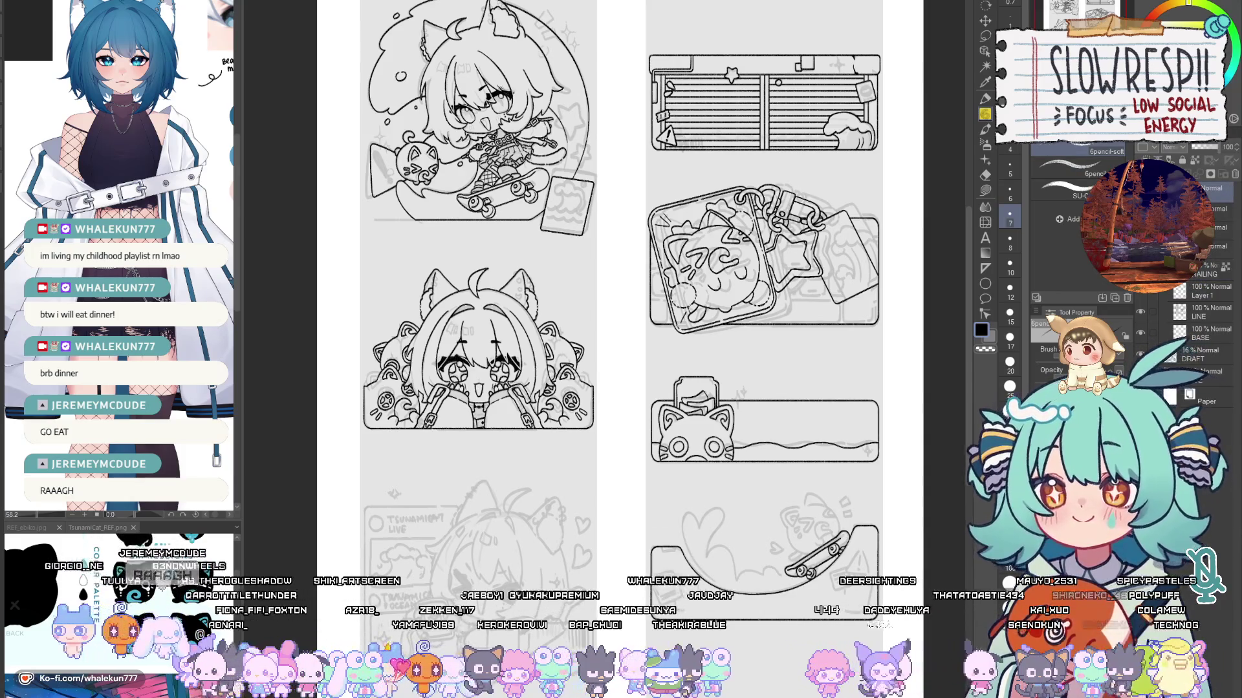
# Step: With the pen, letter 'dinner', underline it, and write 'BRB' below in the panel gap
pyautogui.press('p')
pyautogui.moveTo(655, 495); pyautogui.dragTo(697, 425)
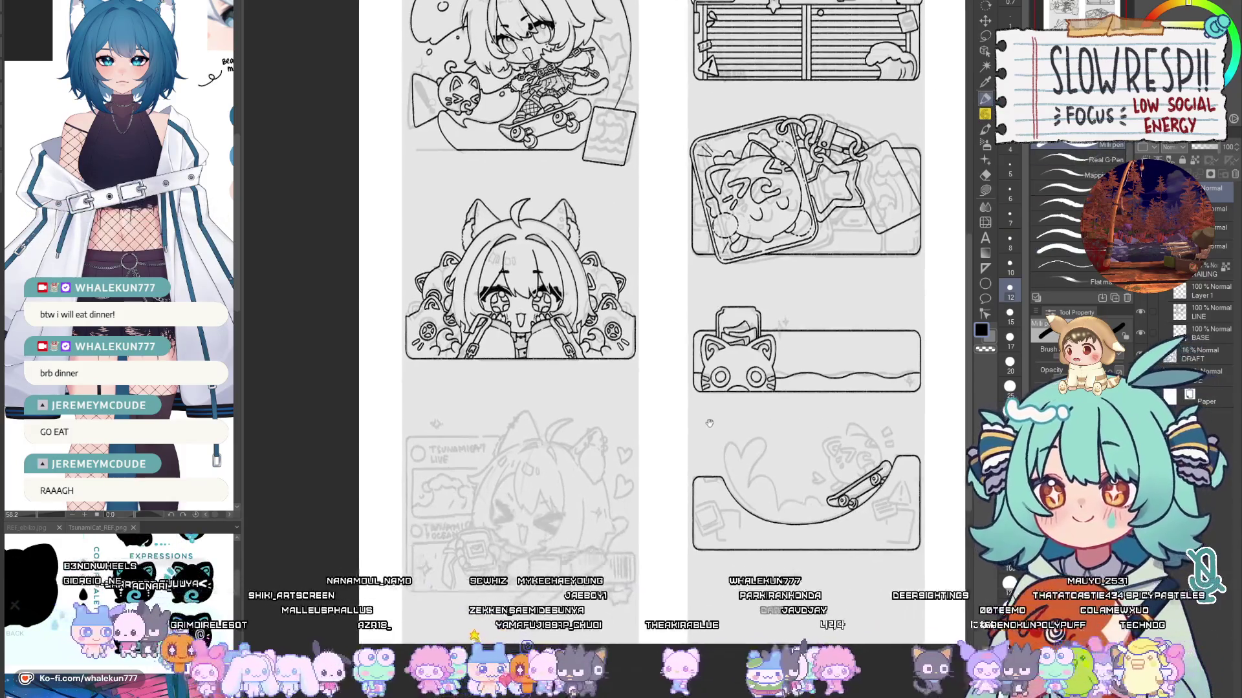
pyautogui.moveTo(592, 412); pyautogui.dragTo(588, 432)
pyautogui.moveTo(590, 390)
pyautogui.mouseDown()
pyautogui.moveTo(594, 437)
pyautogui.moveTo(617, 419)
pyautogui.moveTo(654, 427)
pyautogui.moveTo(675, 377)
pyautogui.moveTo(687, 378)
pyautogui.mouseUp()
pyautogui.click(622, 423)
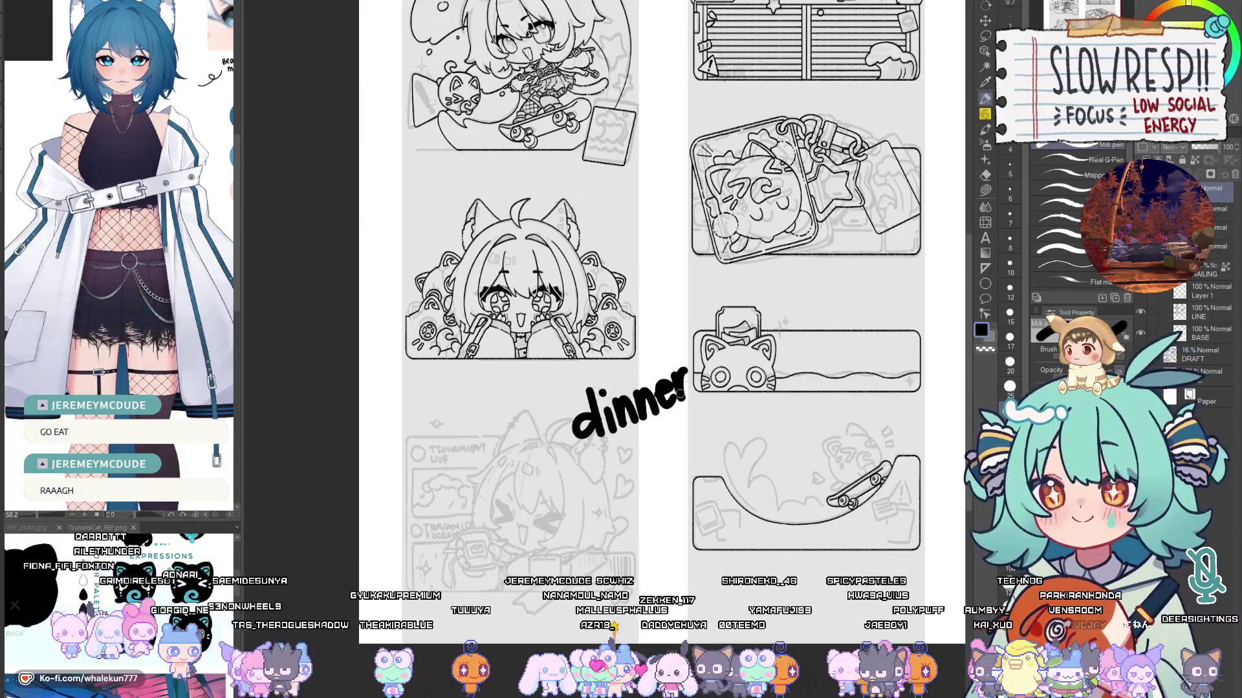
pyautogui.moveTo(600, 451); pyautogui.dragTo(692, 406)
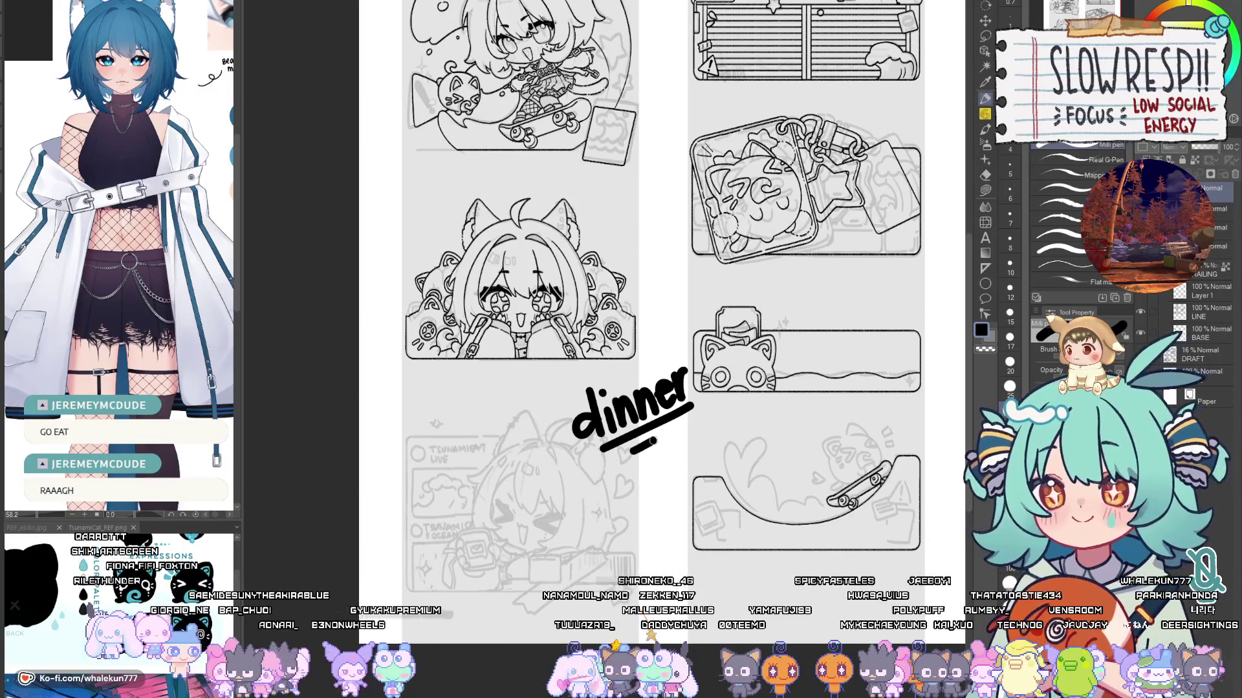
pyautogui.moveTo(616, 456)
pyautogui.mouseDown()
pyautogui.moveTo(621, 481)
pyautogui.moveTo(629, 465)
pyautogui.moveTo(678, 457)
pyautogui.mouseUp()
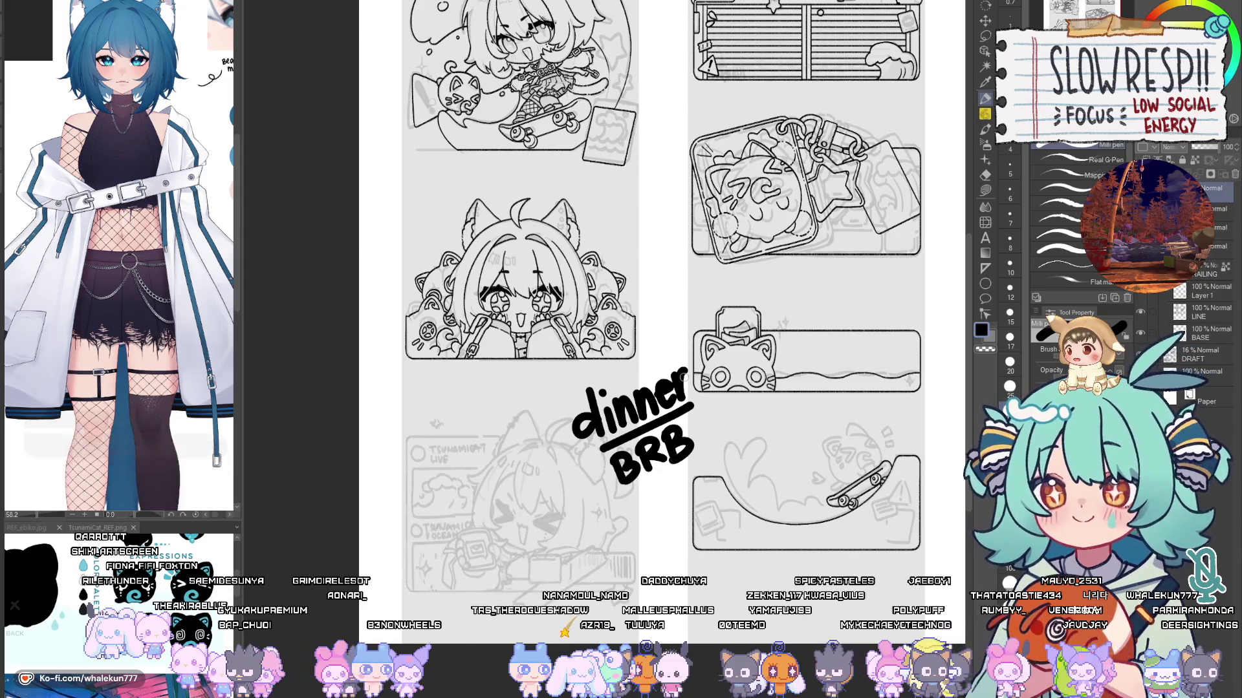
pyautogui.moveTo(687, 375); pyautogui.dragTo(676, 384)
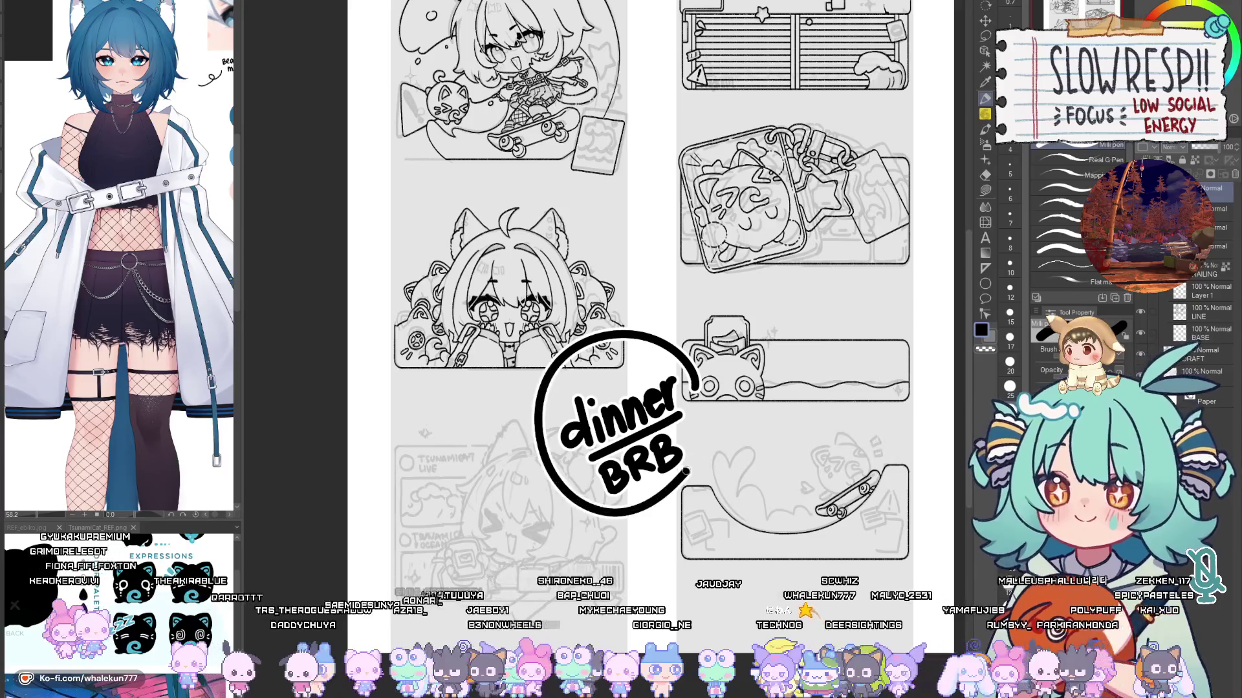
pyautogui.hotkey('ctrl', 't')
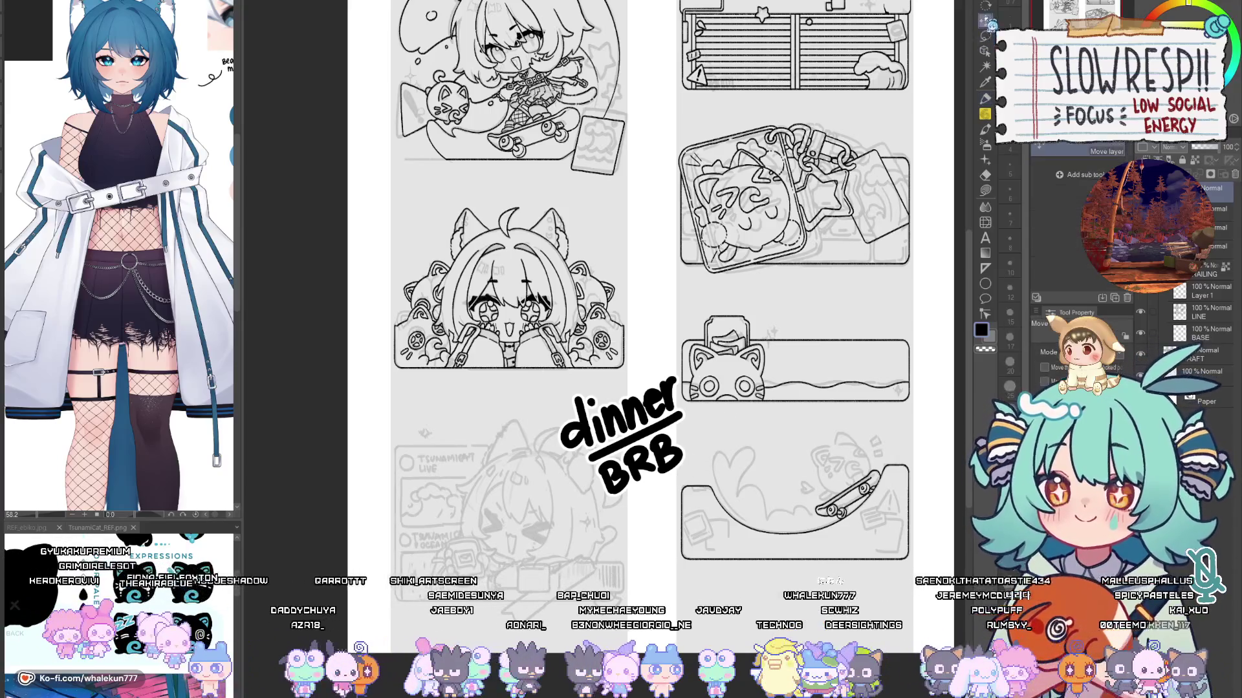
# Step: Rotate the note level, enlarge it and move it over the right-hand panels
pyautogui.moveTo(780, 281); pyautogui.dragTo(781, 367)
pyautogui.moveTo(702, 388); pyautogui.dragTo(696, 420)
pyautogui.moveTo(692, 507); pyautogui.dragTo(757, 521)
pyautogui.moveTo(736, 438)
pyautogui.mouseDown()
pyautogui.moveTo(888, 367)
pyautogui.moveTo(925, 395)
pyautogui.mouseUp()
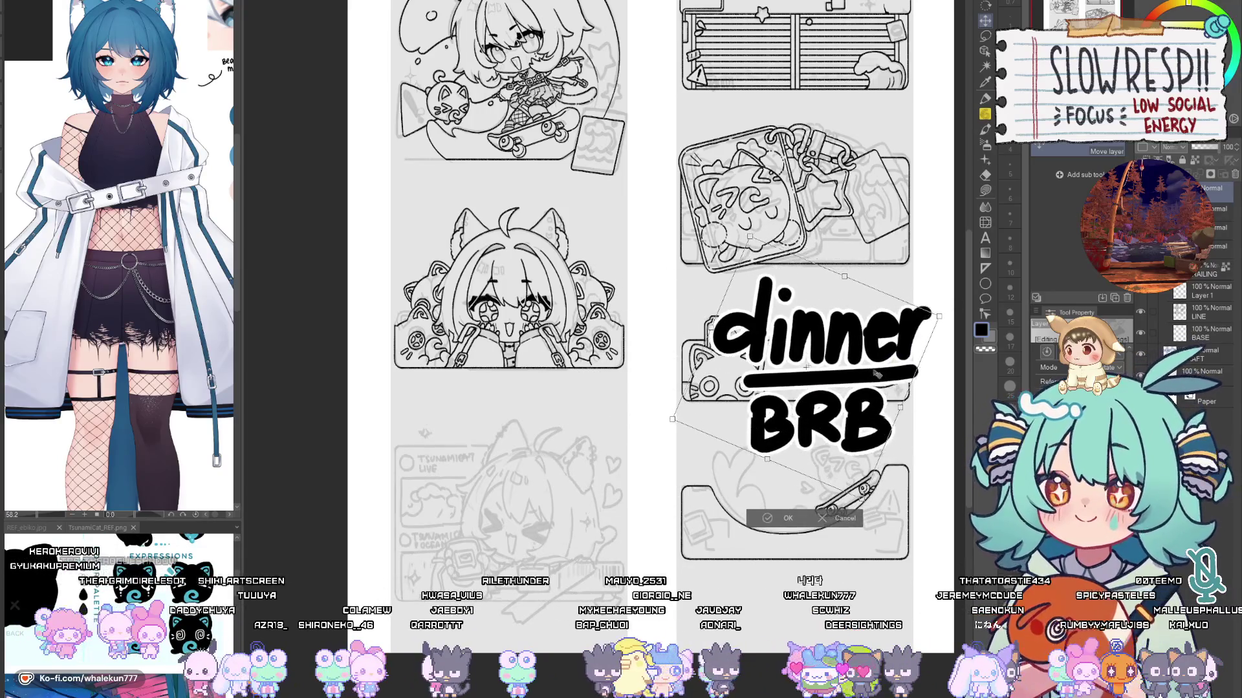
pyautogui.click(780, 511)
# Step: Pen a down-right arrow beside BRB and emphasis dashes to its left
pyautogui.click(985, 99)
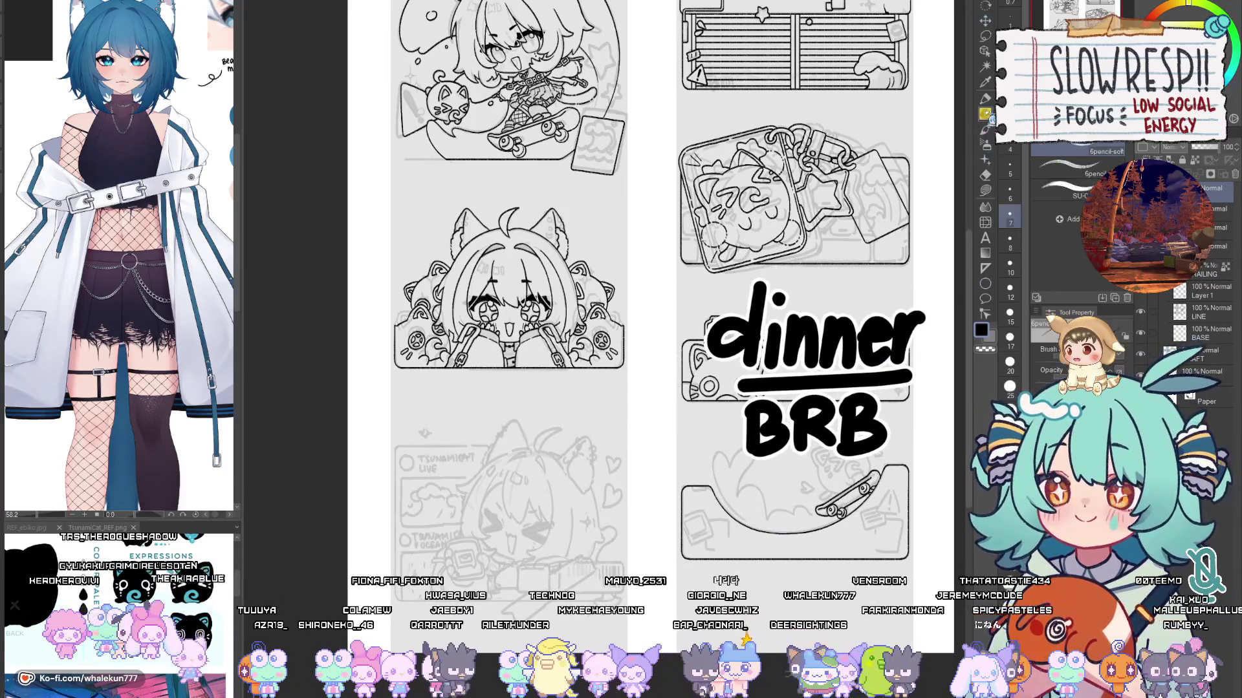
pyautogui.moveTo(894, 474)
pyautogui.mouseDown()
pyautogui.moveTo(928, 508)
pyautogui.moveTo(912, 471)
pyautogui.moveTo(926, 484)
pyautogui.moveTo(916, 491)
pyautogui.mouseUp()
pyautogui.hotkey('ctrl', 'z')
pyautogui.moveTo(926, 397)
pyautogui.mouseDown()
pyautogui.moveTo(913, 407)
pyautogui.moveTo(926, 443)
pyautogui.mouseUp()
pyautogui.moveTo(720, 391); pyautogui.dragTo(737, 421)
pyautogui.moveTo(732, 428); pyautogui.dragTo(719, 440)
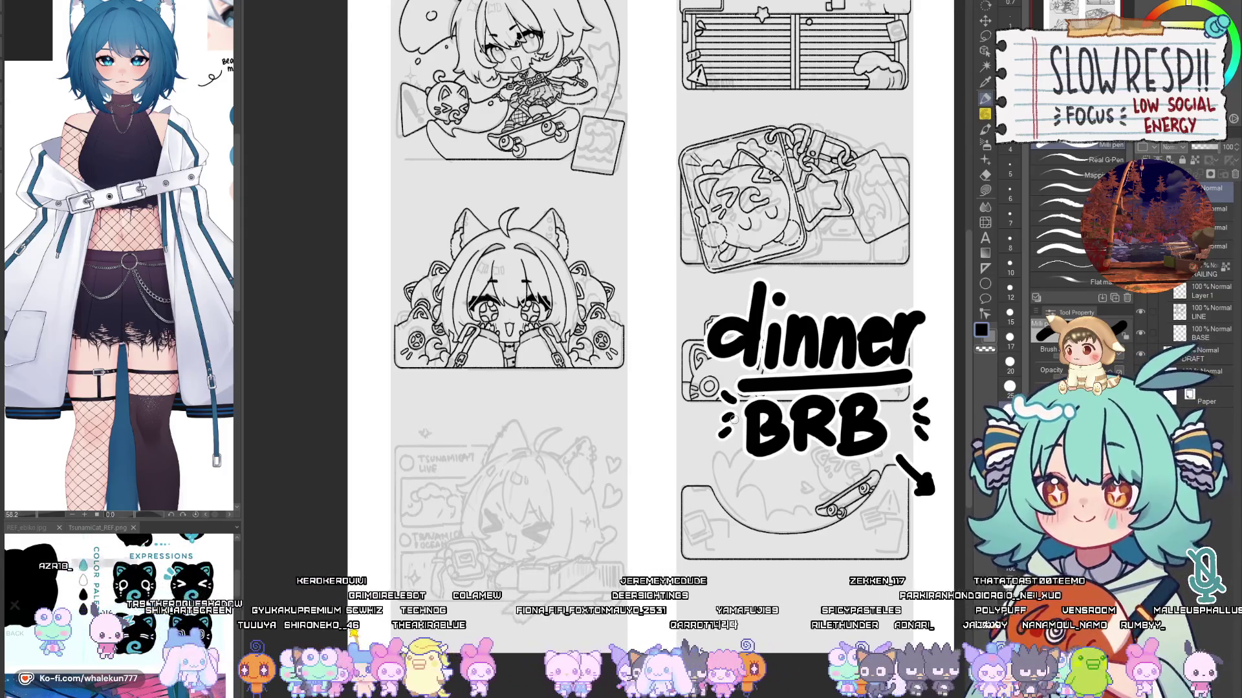